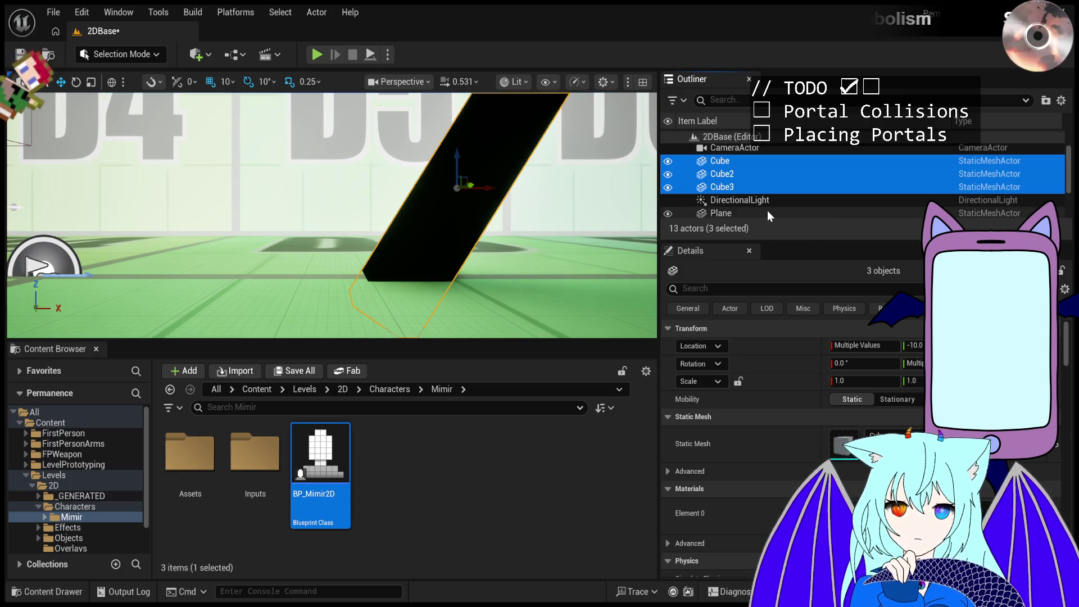
- Browse to 2D > Characters > Mimir > Inputs and select the IMC_Actions2D mapping asset
{"action": "left_click", "coordinate": [432, 480]}
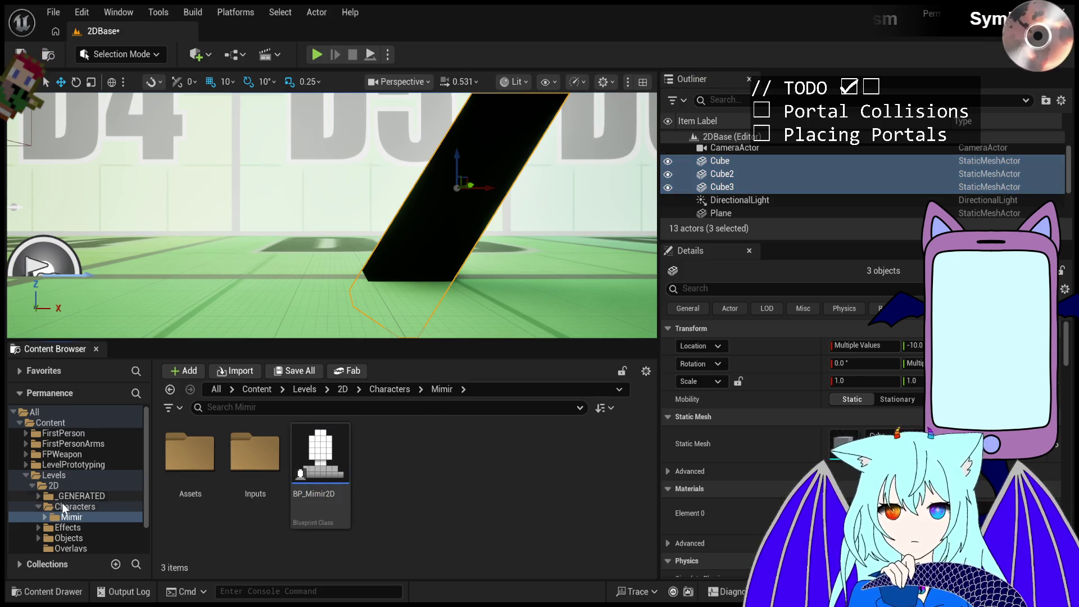
{"action": "scroll", "coordinate": [63, 508], "scroll_direction": "down", "scroll_amount": 2}
{"action": "left_click", "coordinate": [79, 450]}
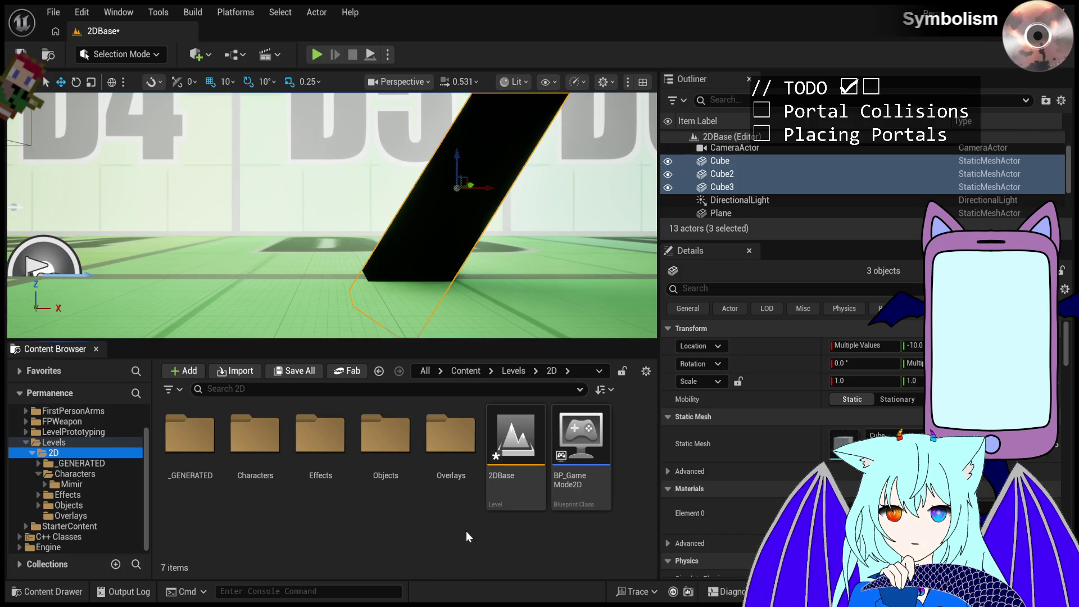
{"action": "double_click", "coordinate": [255, 441]}
{"action": "double_click", "coordinate": [204, 480]}
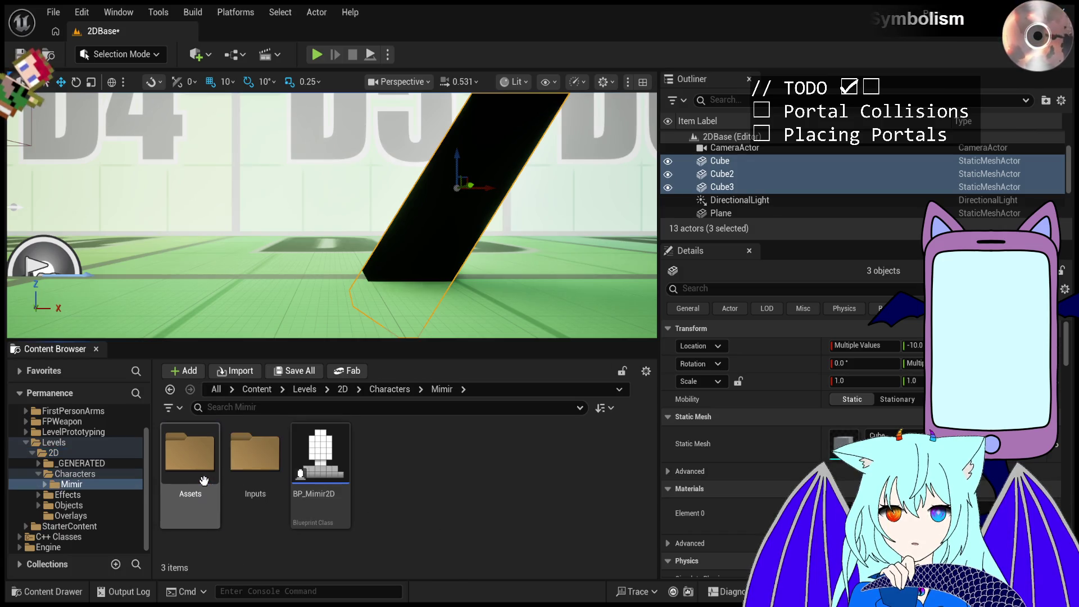
{"action": "double_click", "coordinate": [255, 455]}
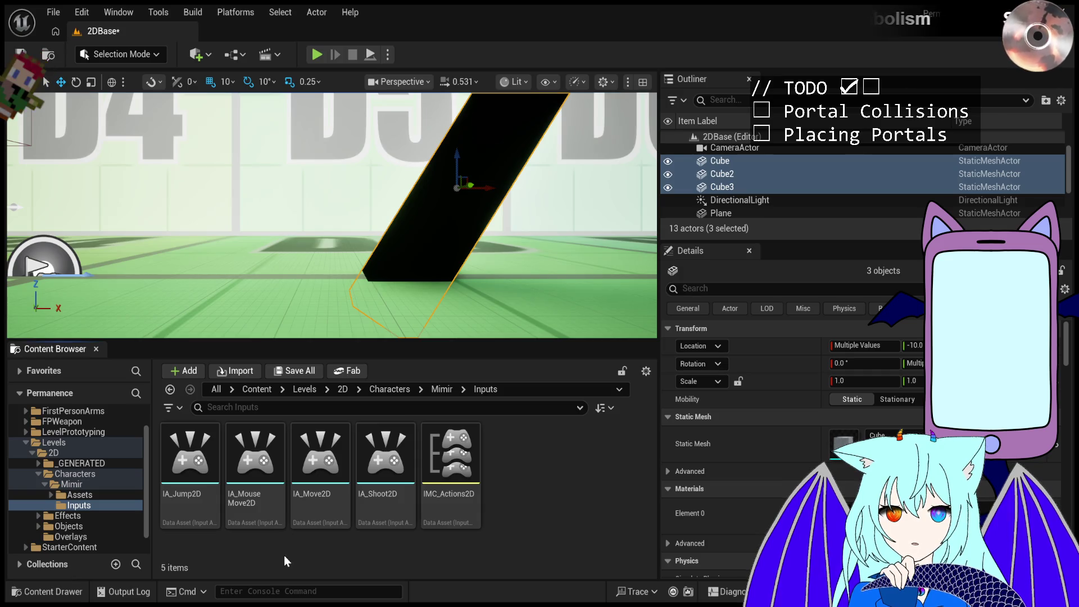
{"action": "left_click", "coordinate": [457, 473]}
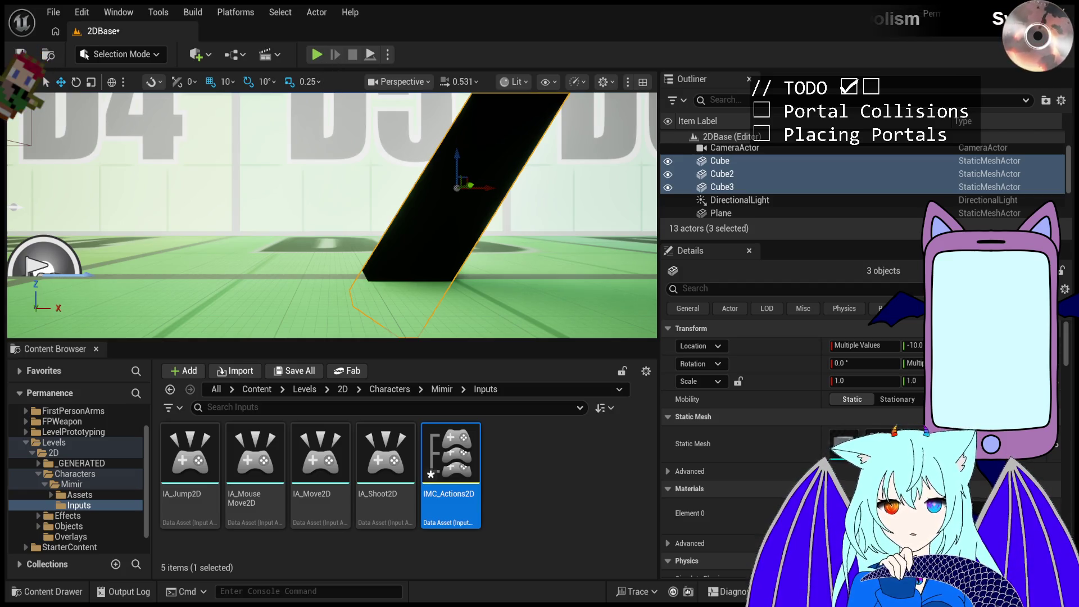
{"action": "left_click", "coordinate": [164, 29]}
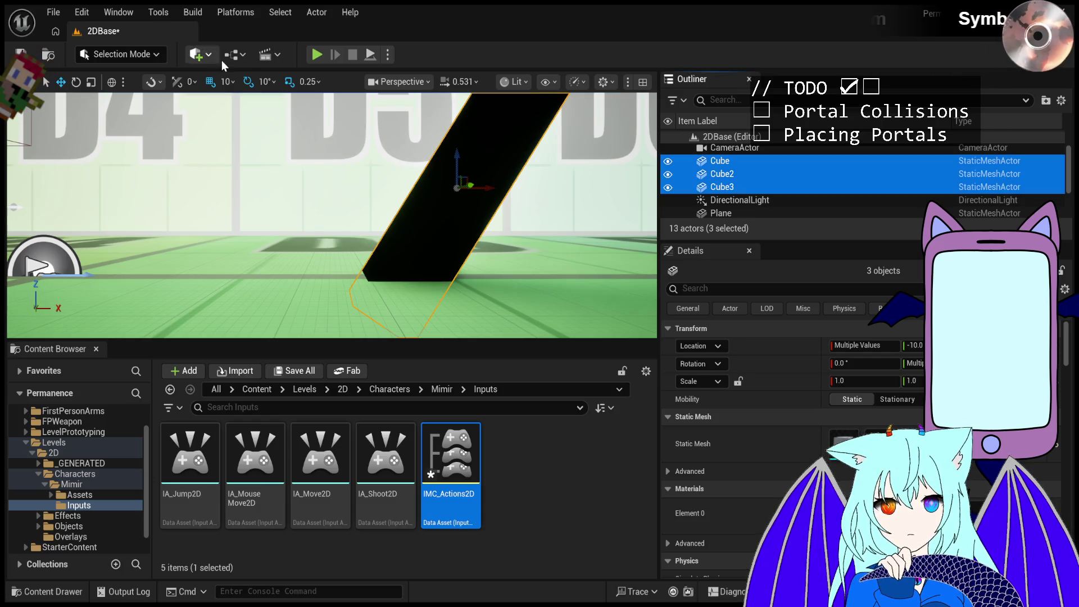
{"action": "left_click", "coordinate": [321, 57]}
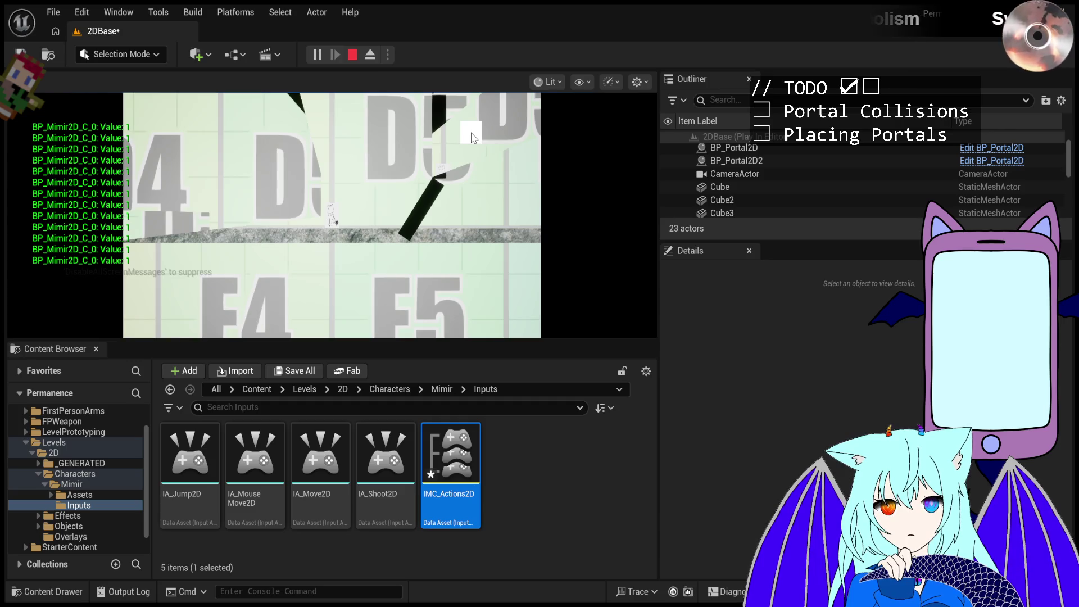
{"action": "left_click", "coordinate": [353, 54]}
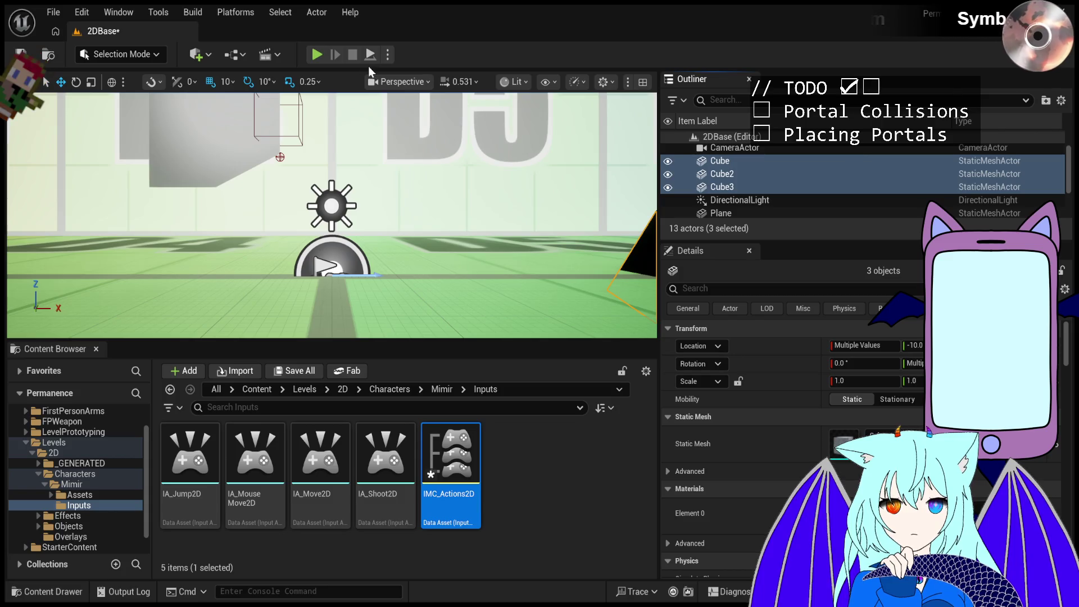
- Play the level, click five times in the game view to spawn portals, then select IA_Move2D
{"action": "left_click", "coordinate": [317, 54]}
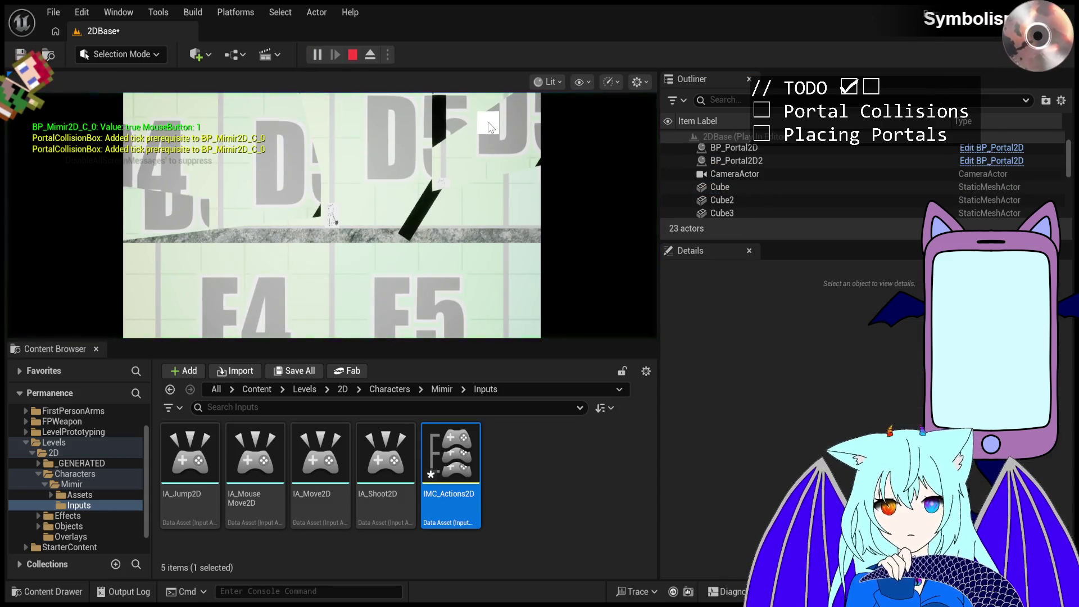
{"action": "left_click", "coordinate": [489, 130]}
{"action": "left_click", "coordinate": [488, 130]}
{"action": "left_click", "coordinate": [489, 129]}
{"action": "left_click", "coordinate": [488, 128]}
{"action": "left_click", "coordinate": [487, 129]}
{"action": "left_click", "coordinate": [487, 128]}
{"action": "left_click", "coordinate": [487, 128]}
{"action": "left_click", "coordinate": [487, 128]}
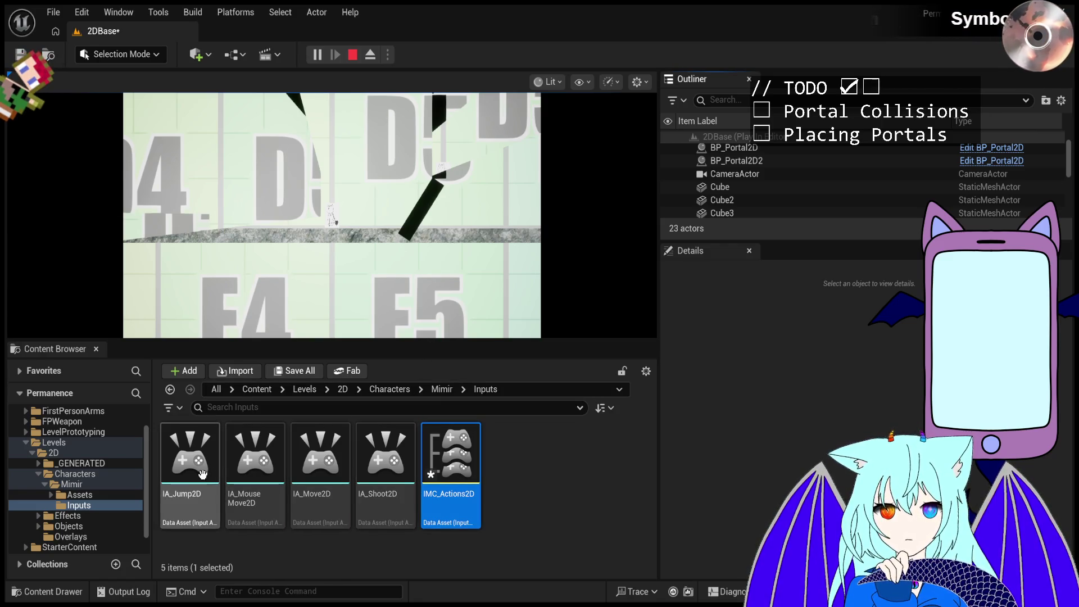
{"action": "left_click", "coordinate": [313, 476]}
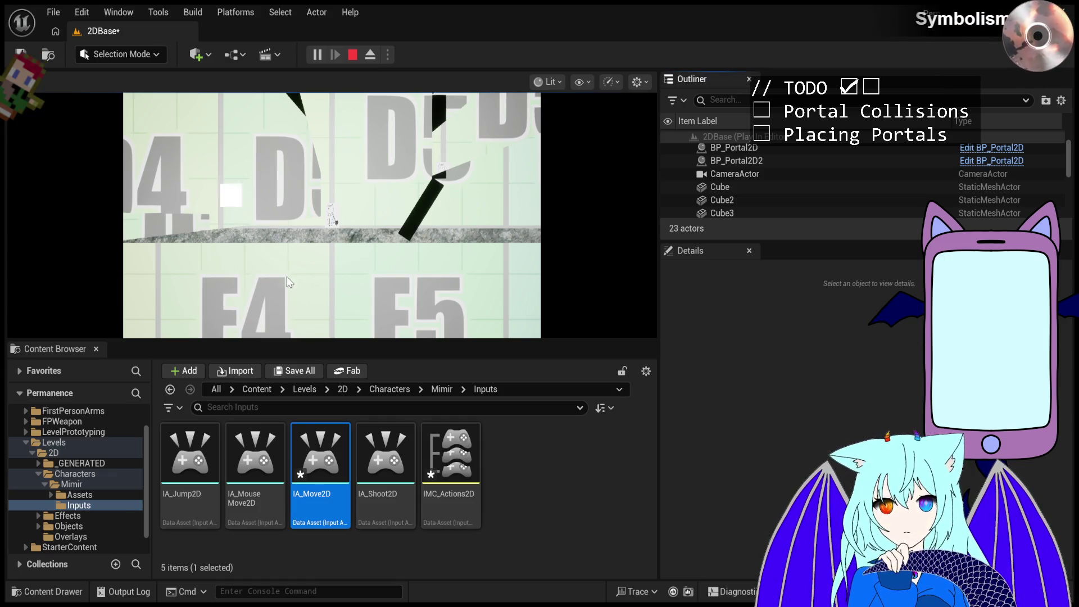
- Select the IA_Shoot2D input action and begin renaming it
{"action": "left_click", "coordinate": [385, 458]}
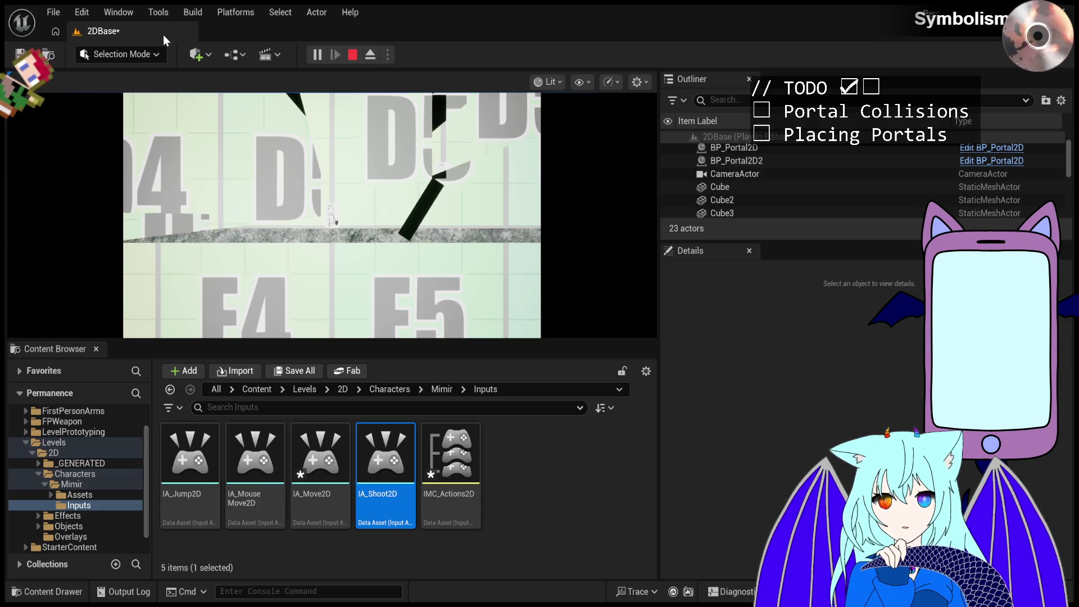
{"action": "left_click", "coordinate": [384, 508]}
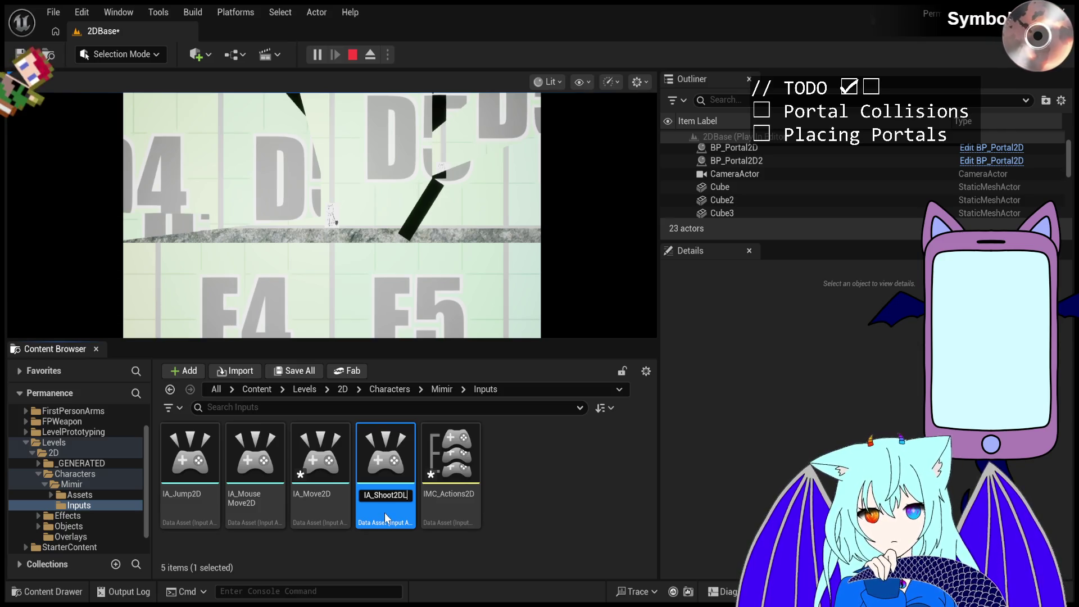
- Name the shoot actions IA_Shoot2DL and IA_Shoot2DR, then select IMC_Actions2D
{"action": "key", "text": "Return"}
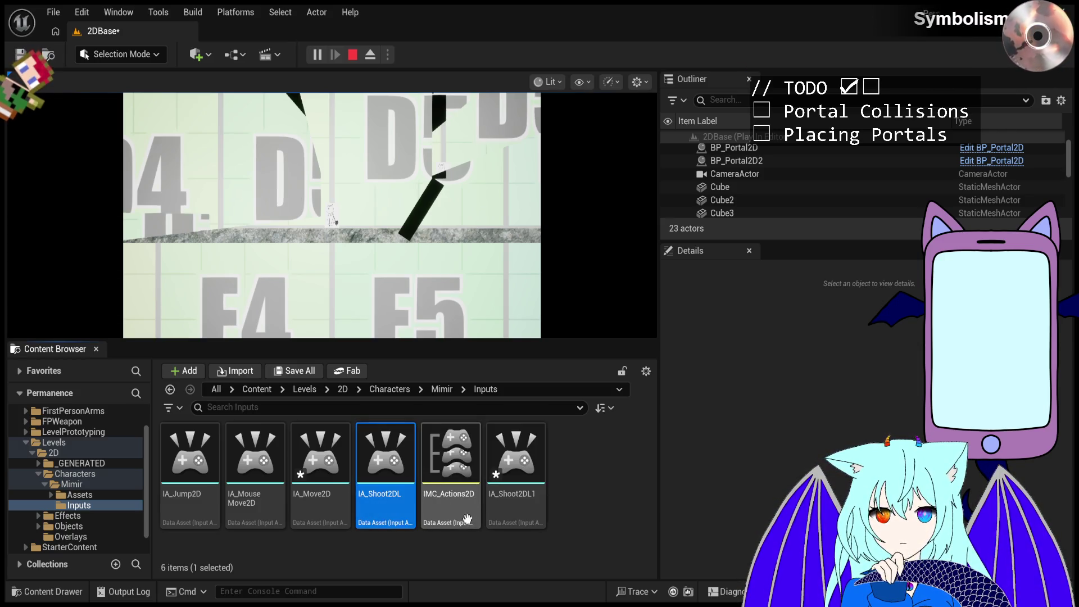
{"action": "left_click", "coordinate": [517, 514]}
{"action": "left_click", "coordinate": [517, 513]}
{"action": "key", "text": "BackSpace"}
{"action": "key", "text": "BackSpace"}
{"action": "type", "text": "R"}
{"action": "key", "text": "Return"}
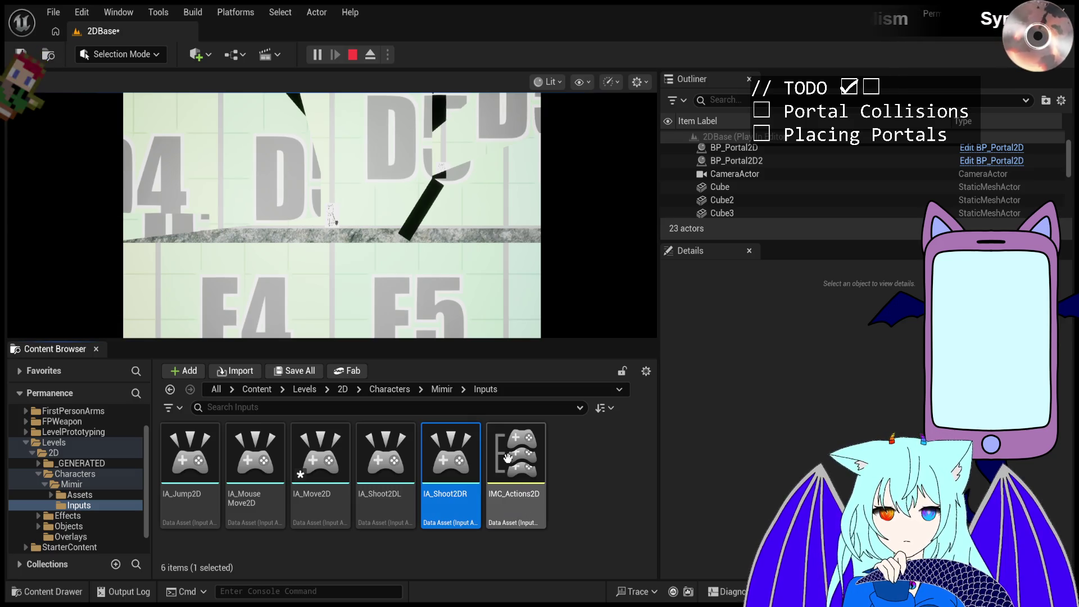
{"action": "left_click", "coordinate": [518, 515]}
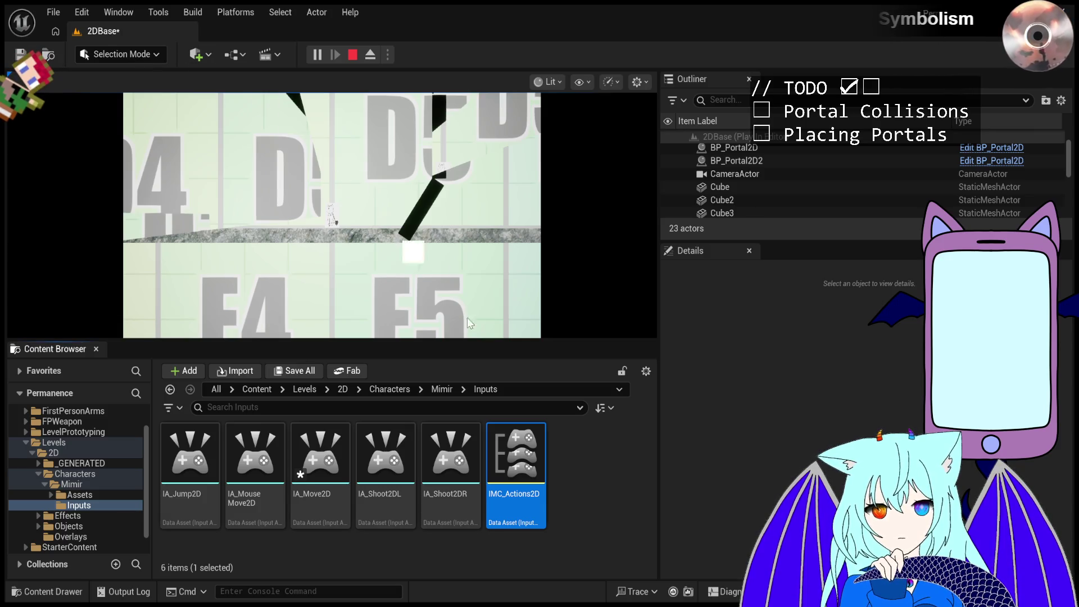
{"action": "left_click", "coordinate": [587, 494]}
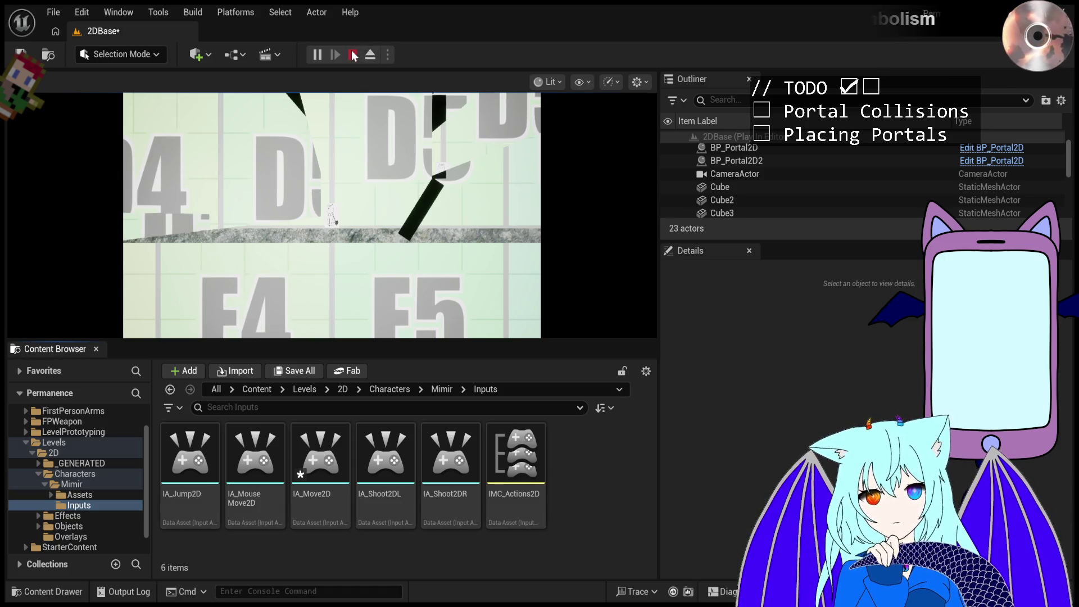
- Stop the play session and move the viewport camera toward the black cubes
{"action": "left_click", "coordinate": [353, 56]}
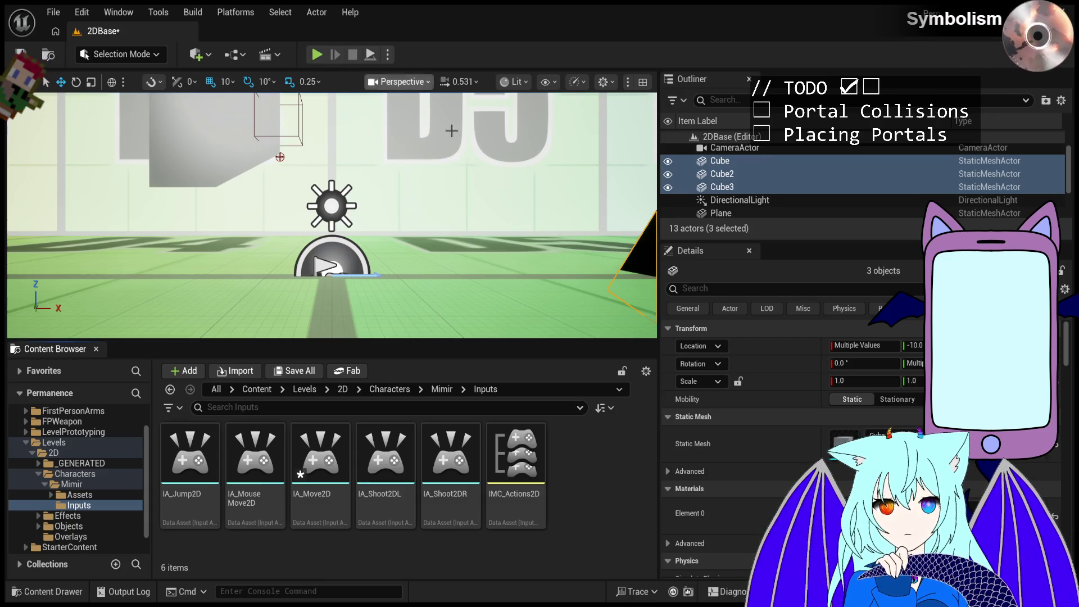
{"action": "mouse_move", "coordinate": [457, 217]}
{"action": "left_mouse_down"}
{"action": "mouse_move", "coordinate": [457, 197]}
{"action": "mouse_move", "coordinate": [461, 289]}
{"action": "mouse_move", "coordinate": [452, 210]}
{"action": "mouse_move", "coordinate": [472, 215]}
{"action": "left_mouse_up"}
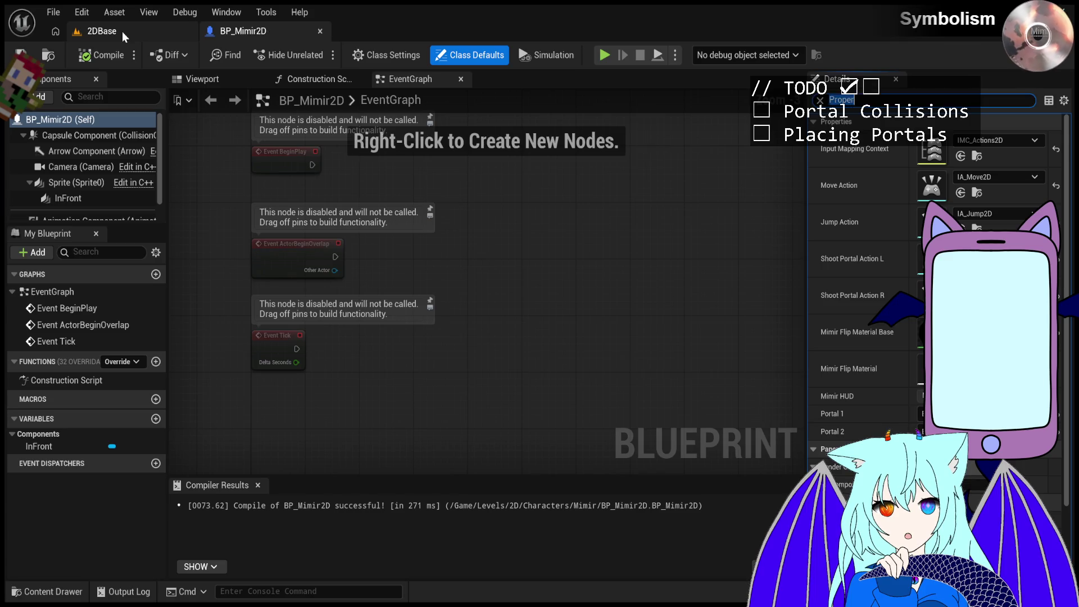
- Return to the 2DBase level tab and start Play In Editor
{"action": "left_click", "coordinate": [123, 31]}
{"action": "left_click", "coordinate": [317, 55]}
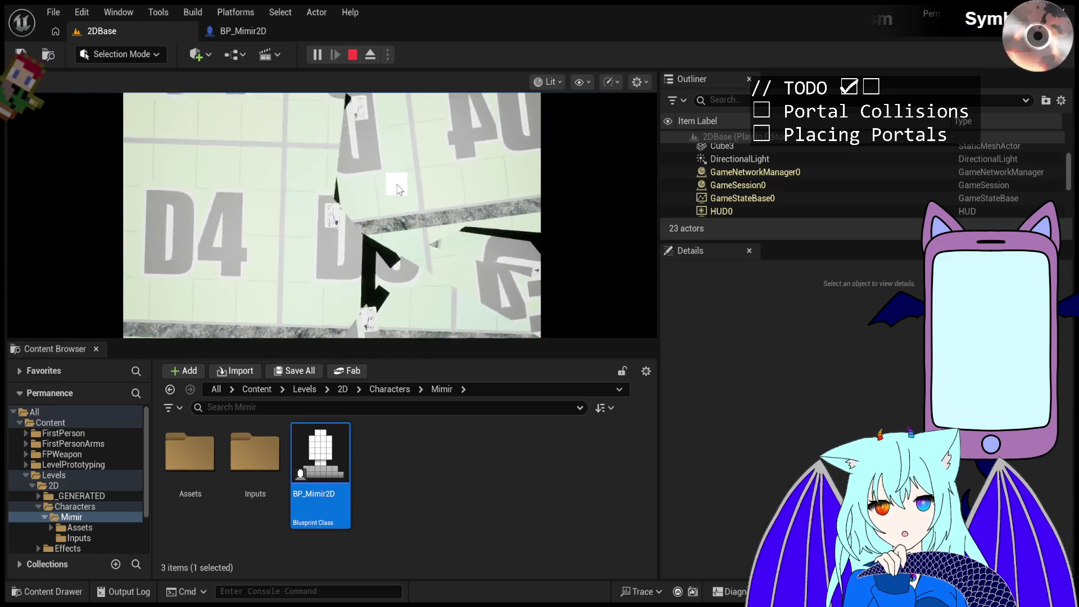
- Click in the running level to place a portal near the cubes
{"action": "left_click", "coordinate": [436, 163]}
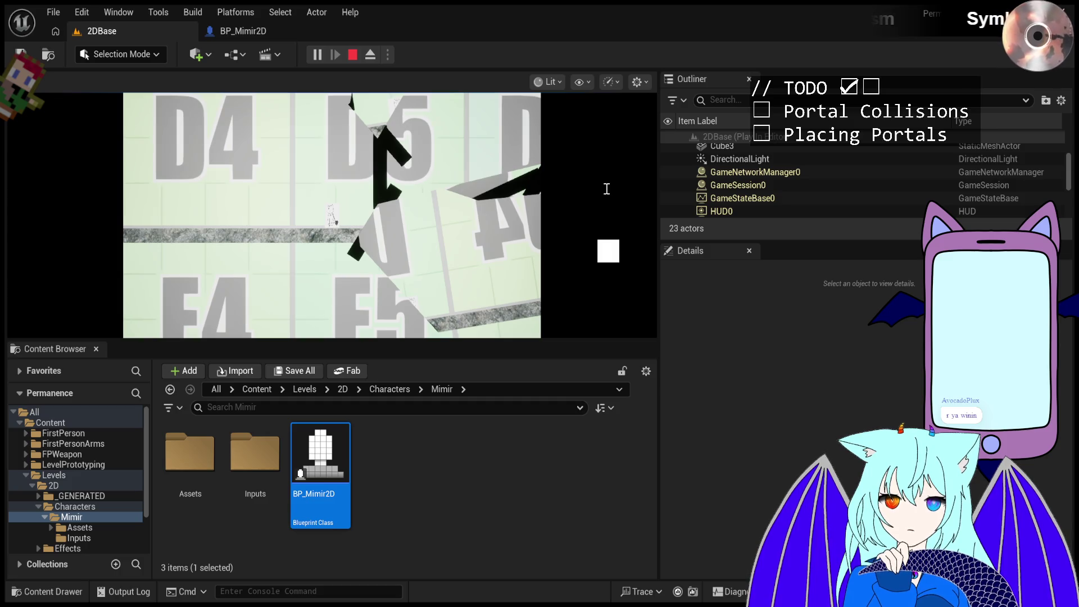
- Stop the running Play In Editor session
{"action": "left_click", "coordinate": [351, 55]}
{"action": "left_click", "coordinate": [318, 55]}
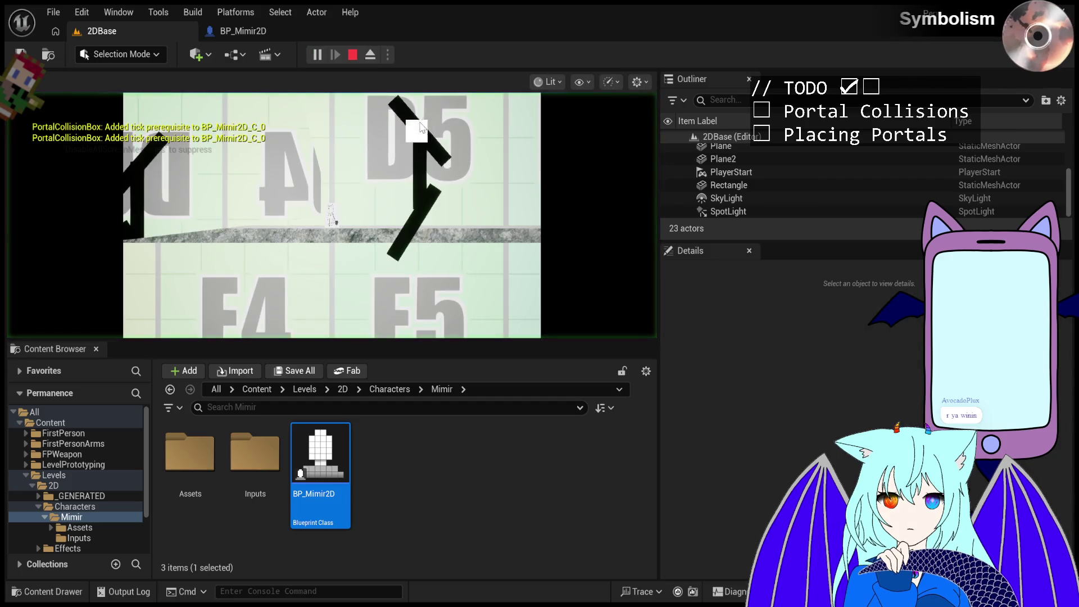
{"action": "key", "text": "d"}
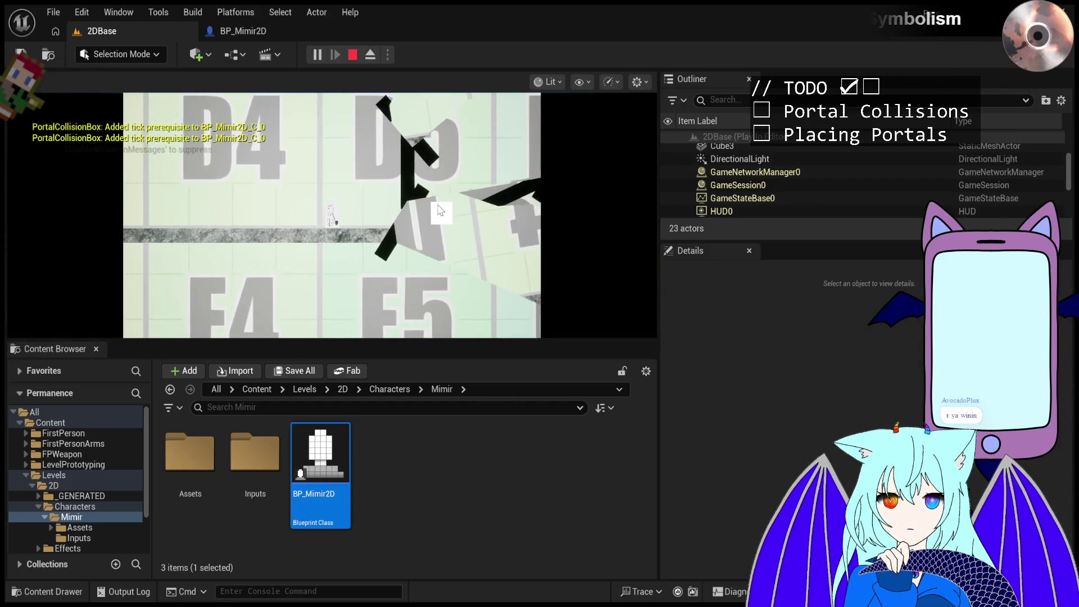
{"action": "key", "text": "a"}
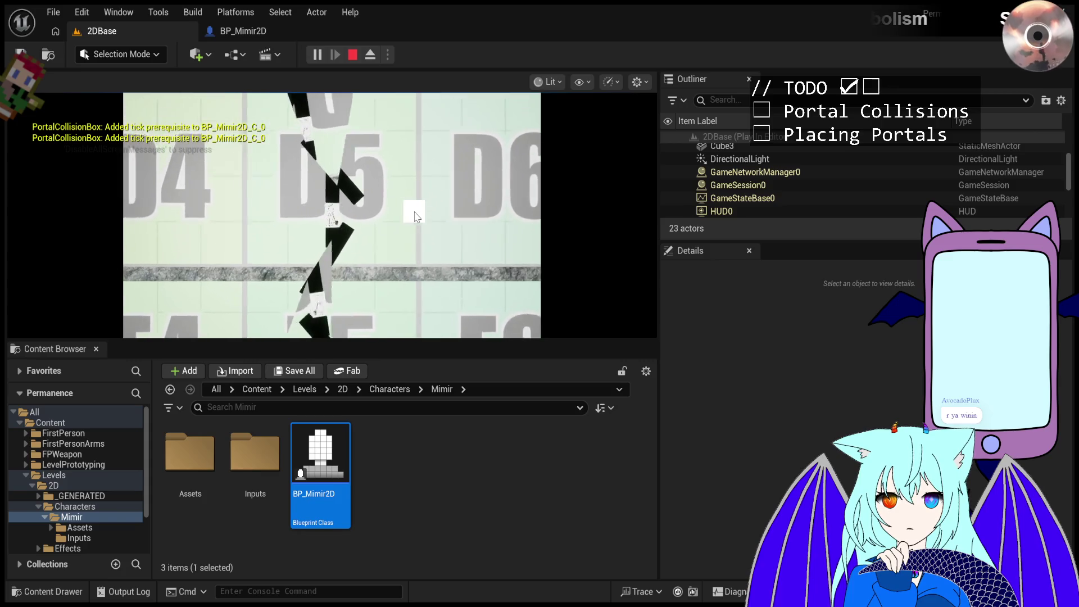
{"action": "left_click", "coordinate": [391, 162]}
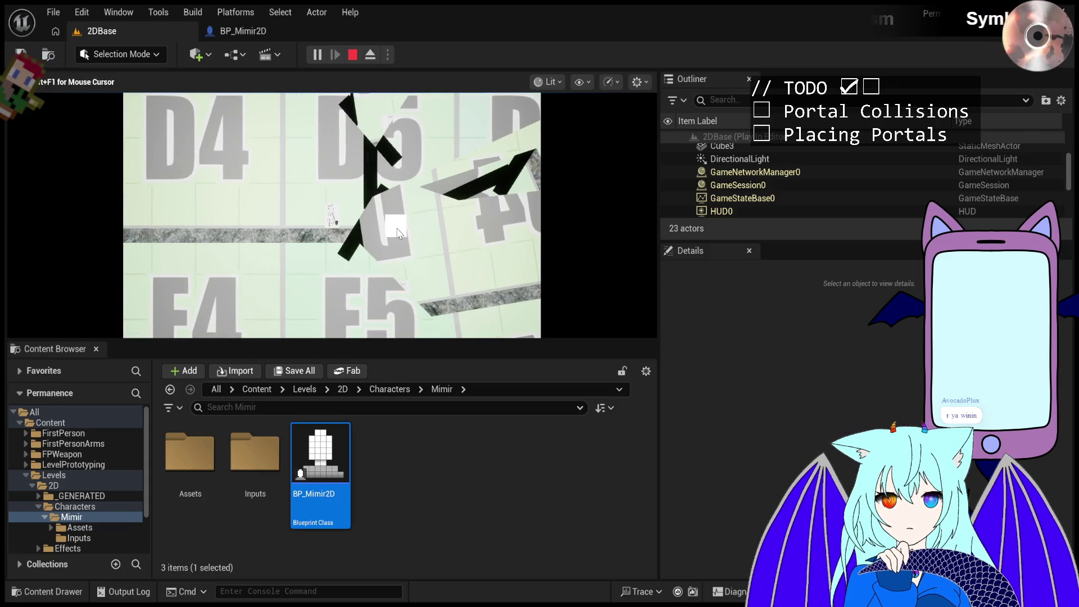
{"action": "key", "text": "Escape"}
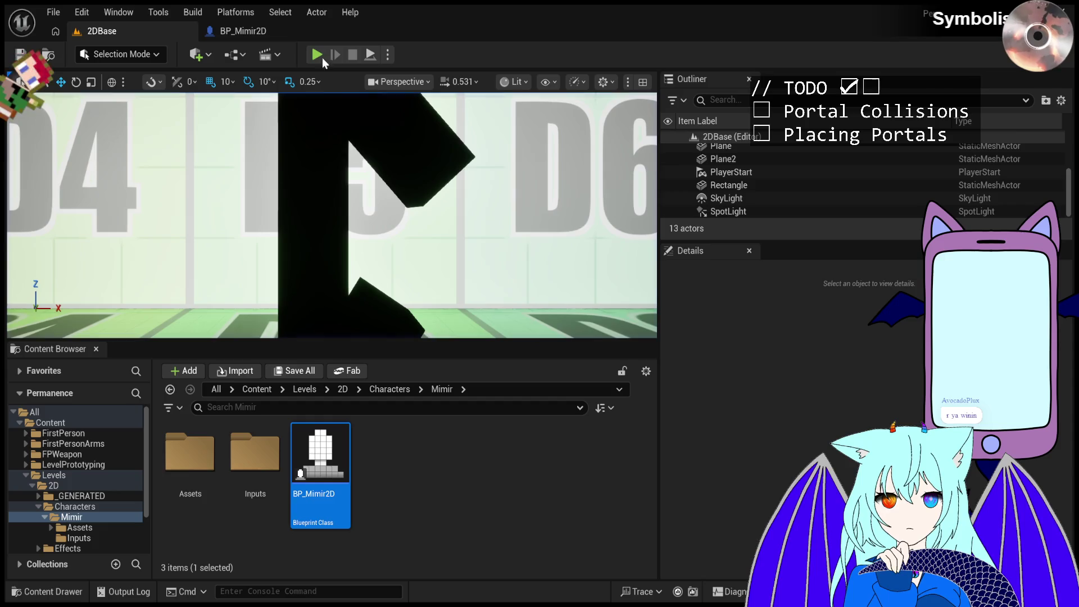
{"action": "left_click", "coordinate": [318, 55]}
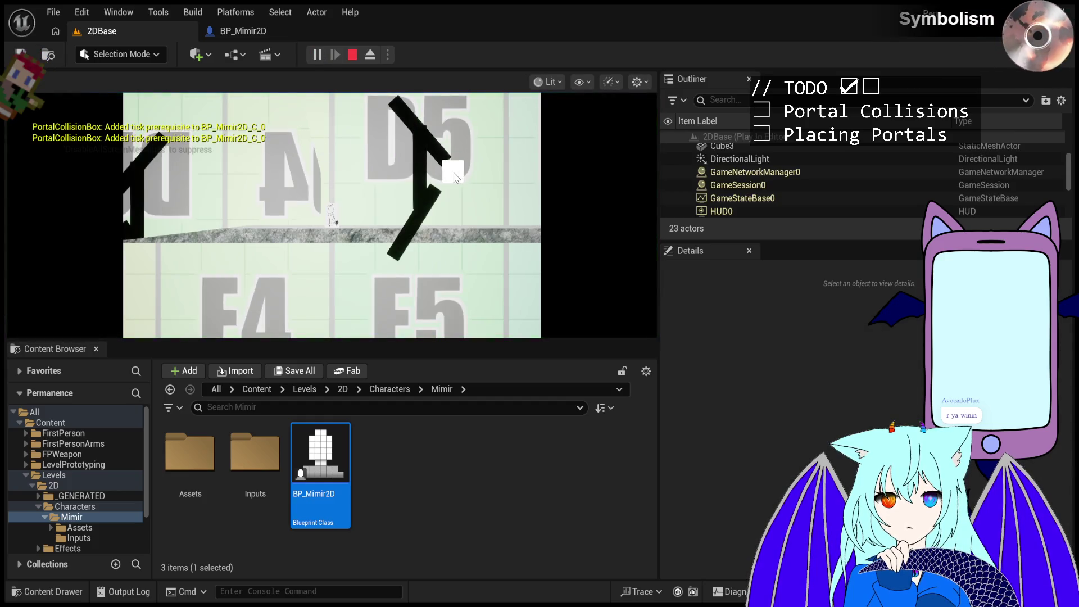
{"action": "key", "text": "d"}
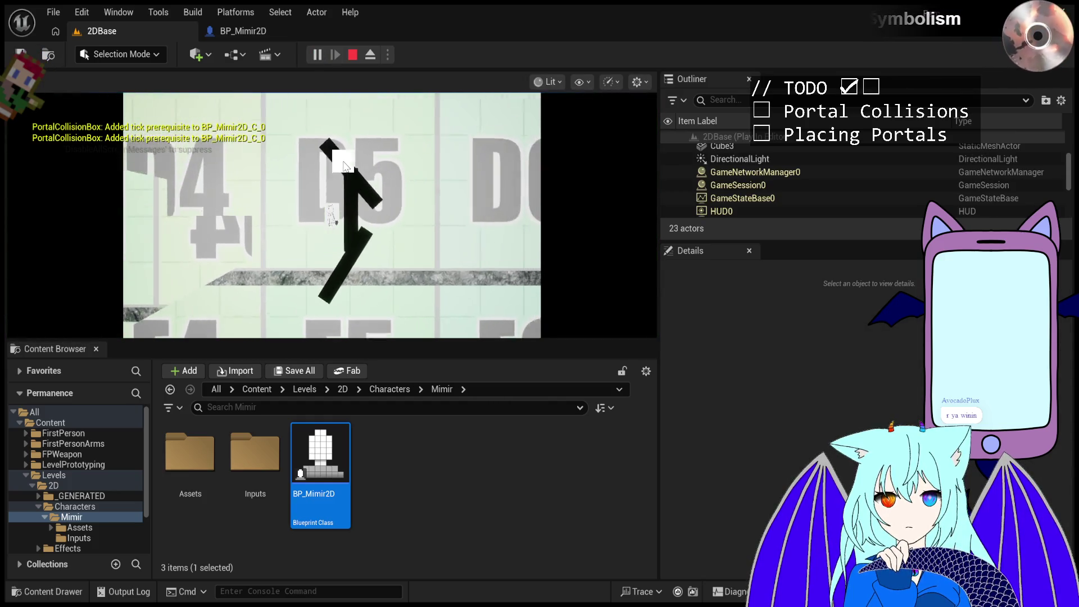
{"action": "left_click", "coordinate": [471, 160]}
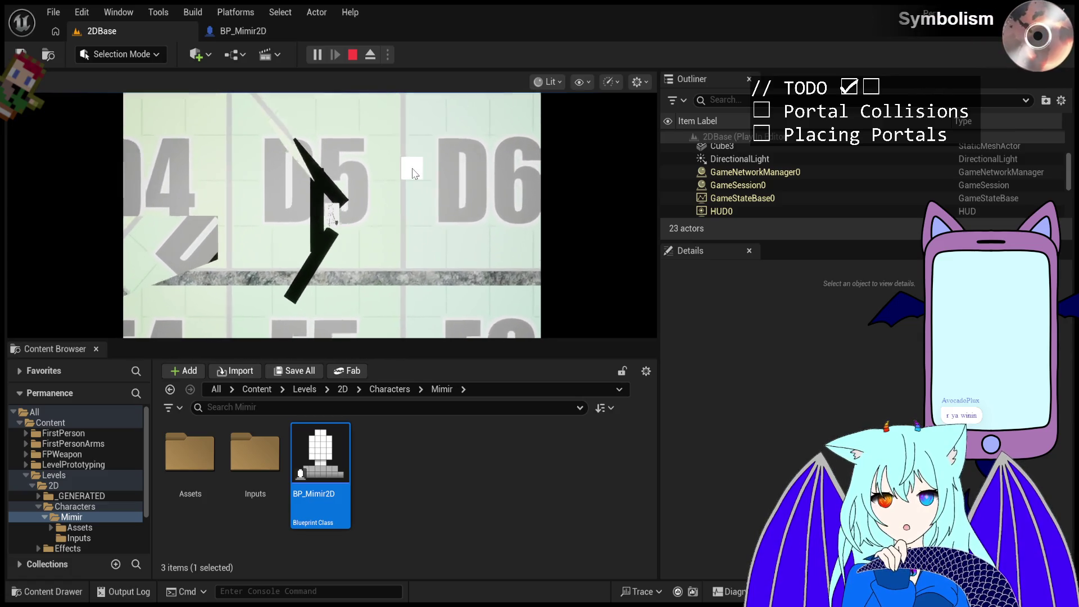
{"action": "key", "text": "Escape"}
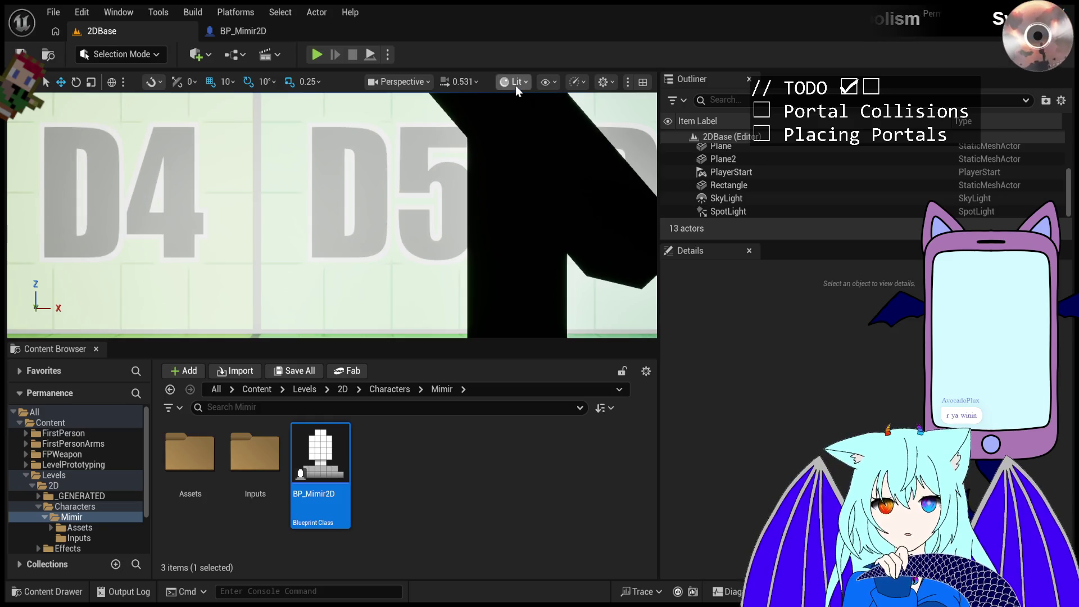
{"action": "left_click", "coordinate": [316, 54]}
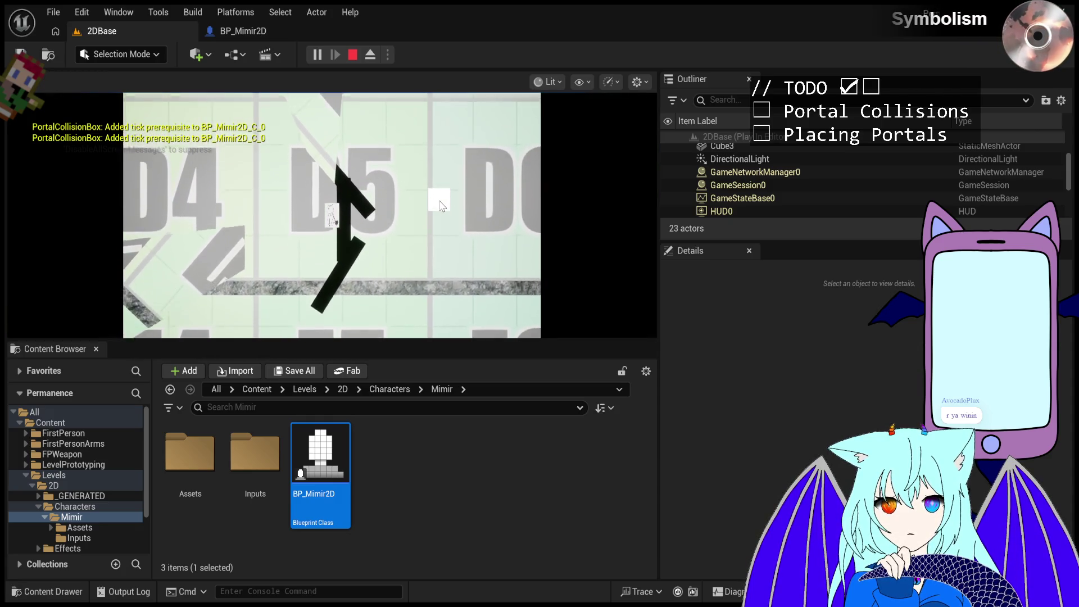
{"action": "left_click", "coordinate": [422, 237]}
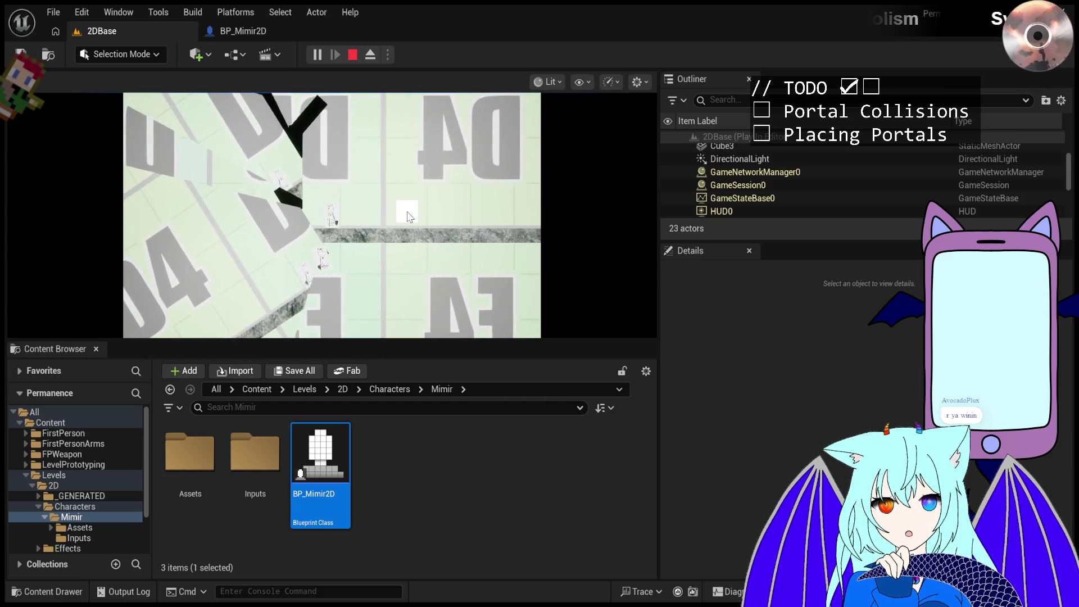
{"action": "key", "text": "Escape"}
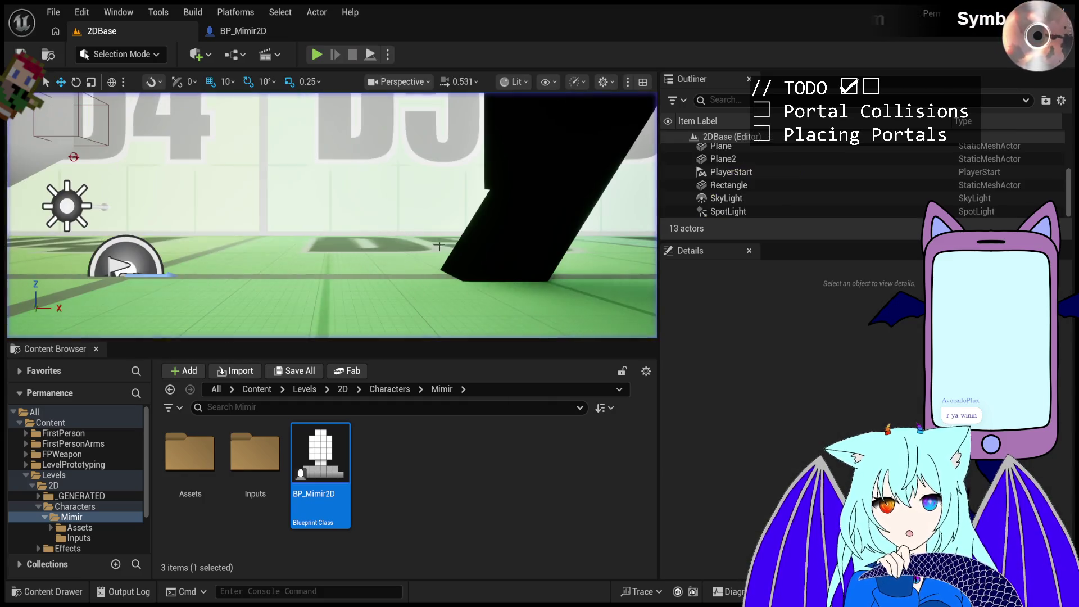
- Move the tilted upper cube left to X 480 and further up
{"action": "scroll", "coordinate": [332, 214], "scroll_direction": "down", "scroll_amount": 10}
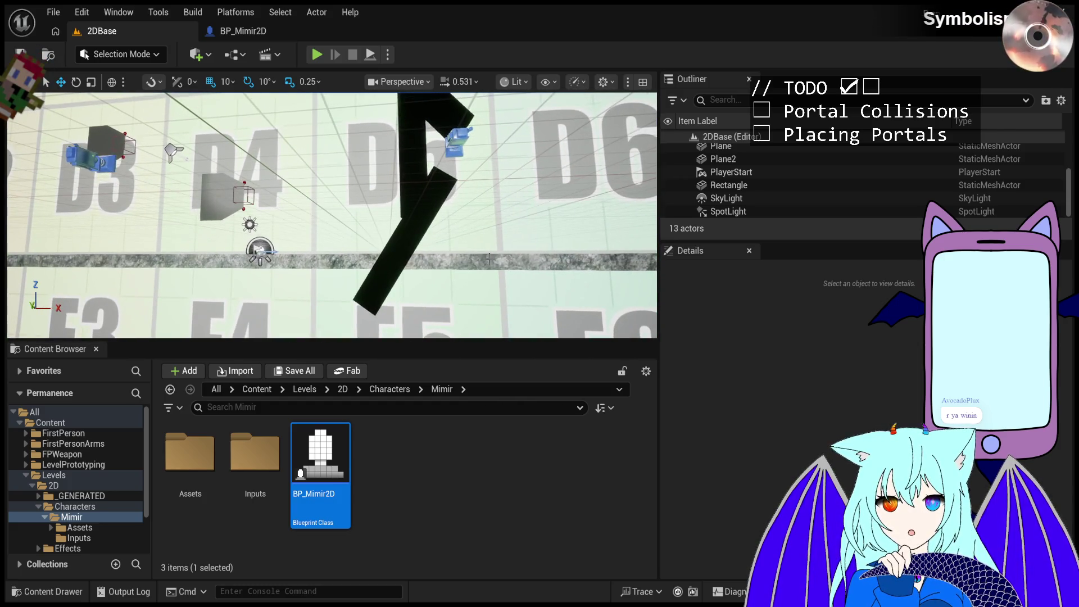
{"action": "scroll", "coordinate": [331, 214], "scroll_direction": "up", "scroll_amount": 5}
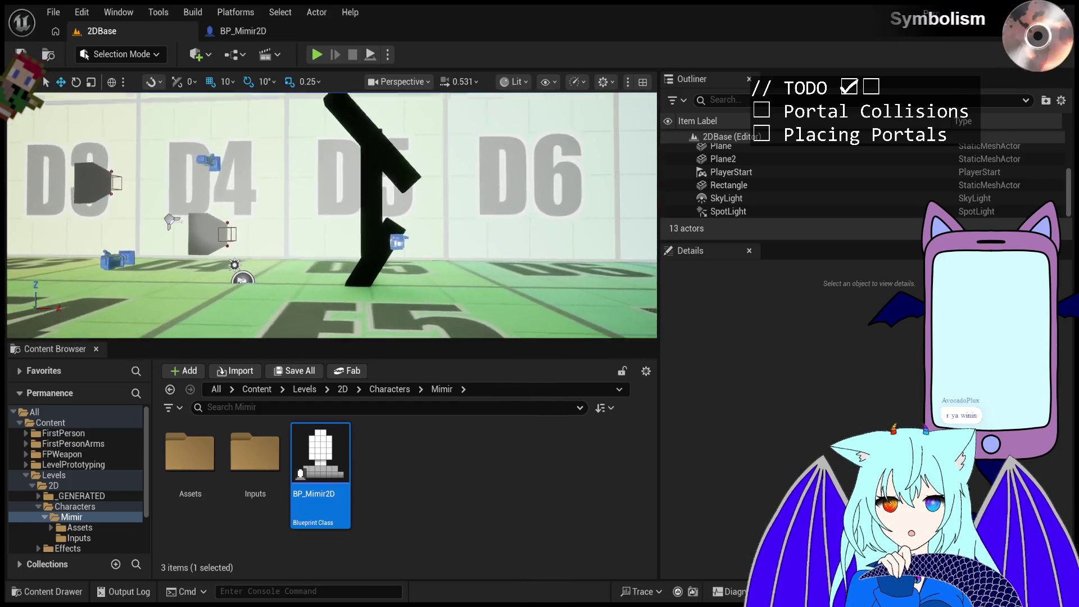
{"action": "left_click", "coordinate": [404, 188]}
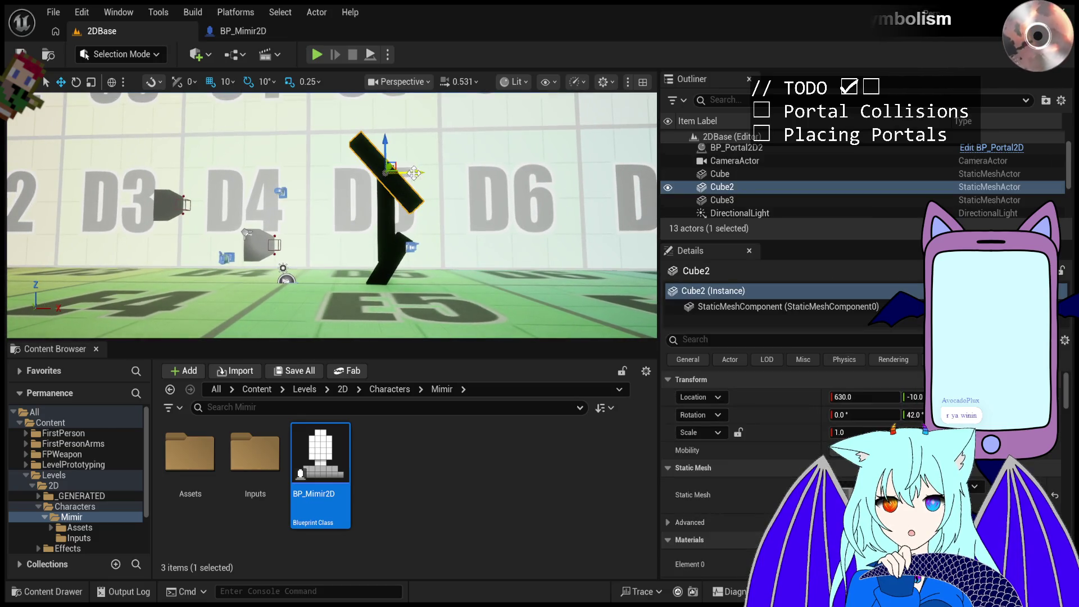
{"action": "left_click_drag", "start_coordinate": [413, 173], "coordinate": [393, 167]}
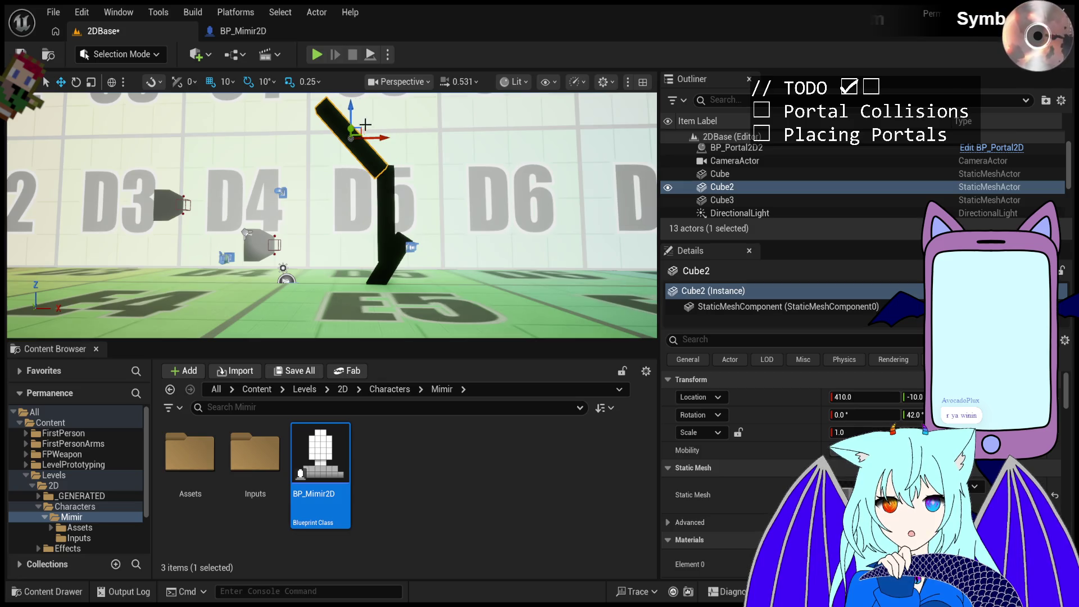
{"action": "mouse_move", "coordinate": [359, 111]}
{"action": "left_mouse_down"}
{"action": "mouse_move", "coordinate": [351, 100]}
{"action": "mouse_move", "coordinate": [394, 130]}
{"action": "mouse_move", "coordinate": [395, 146]}
{"action": "left_mouse_up"}
- Reposition the lower, vertical and diagonal cubes toward D6, then start a playtest
{"action": "left_click", "coordinate": [388, 247]}
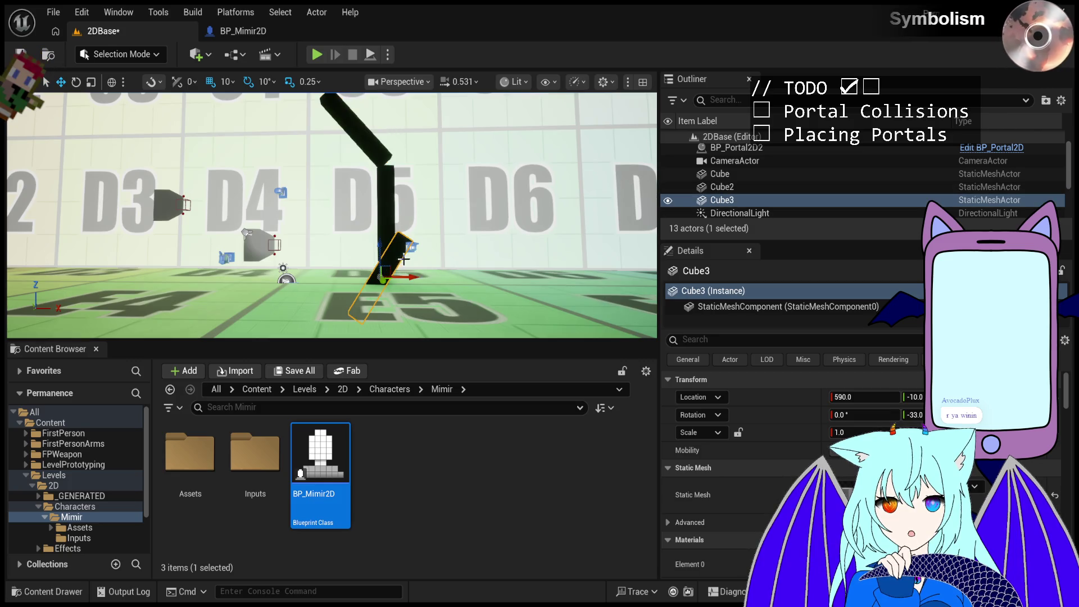
{"action": "mouse_move", "coordinate": [379, 255]}
{"action": "left_mouse_down"}
{"action": "mouse_move", "coordinate": [410, 231]}
{"action": "mouse_move", "coordinate": [350, 239]}
{"action": "mouse_move", "coordinate": [323, 227]}
{"action": "mouse_move", "coordinate": [464, 225]}
{"action": "left_mouse_up"}
{"action": "left_click", "coordinate": [399, 213]}
{"action": "mouse_move", "coordinate": [399, 194]}
{"action": "left_mouse_down"}
{"action": "mouse_move", "coordinate": [399, 161]}
{"action": "mouse_move", "coordinate": [449, 181]}
{"action": "left_mouse_up"}
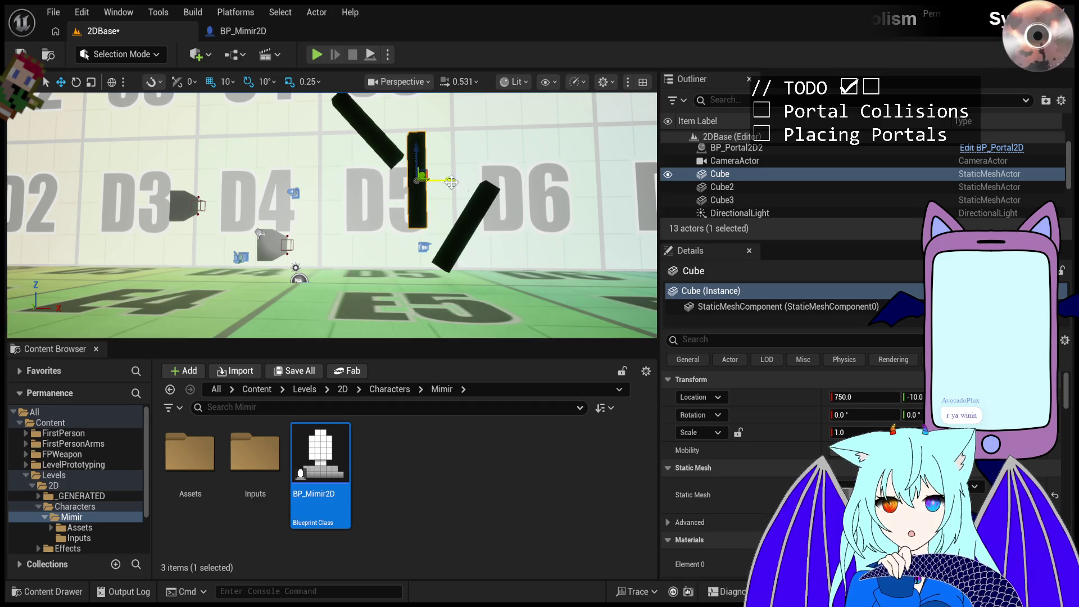
{"action": "left_click", "coordinate": [484, 225]}
{"action": "left_click", "coordinate": [475, 237]}
{"action": "left_click_drag", "start_coordinate": [496, 227], "coordinate": [519, 227]}
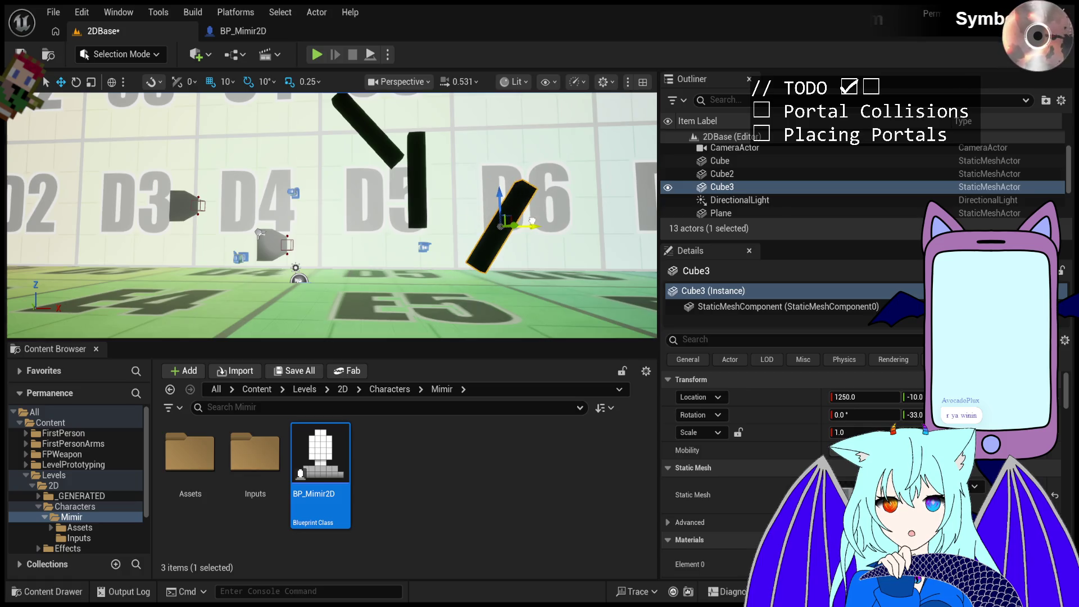
{"action": "scroll", "coordinate": [519, 227], "scroll_direction": "down", "scroll_amount": 3}
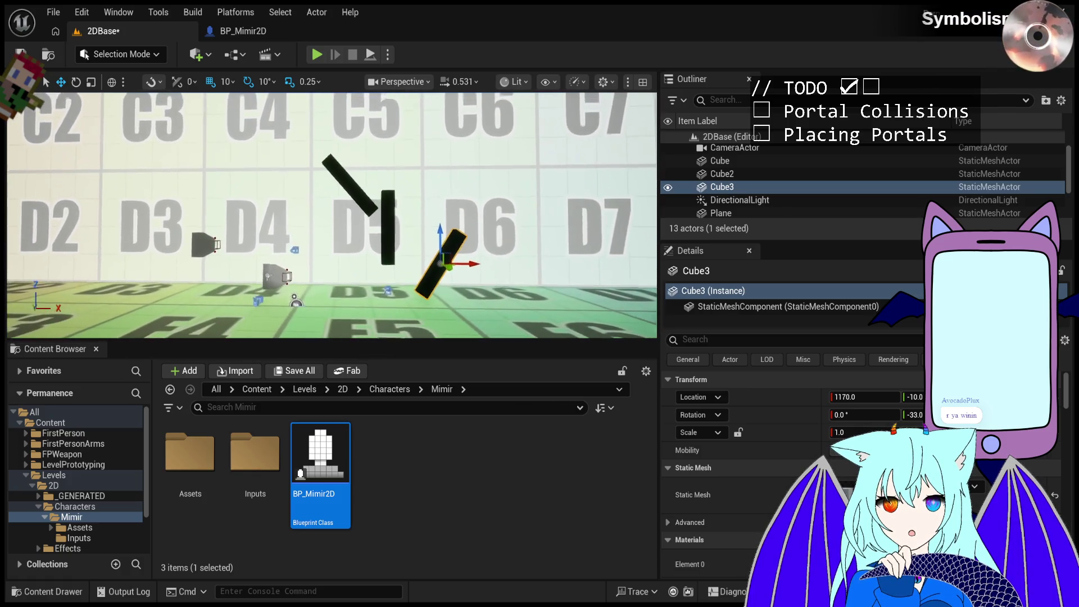
{"action": "left_click", "coordinate": [316, 55]}
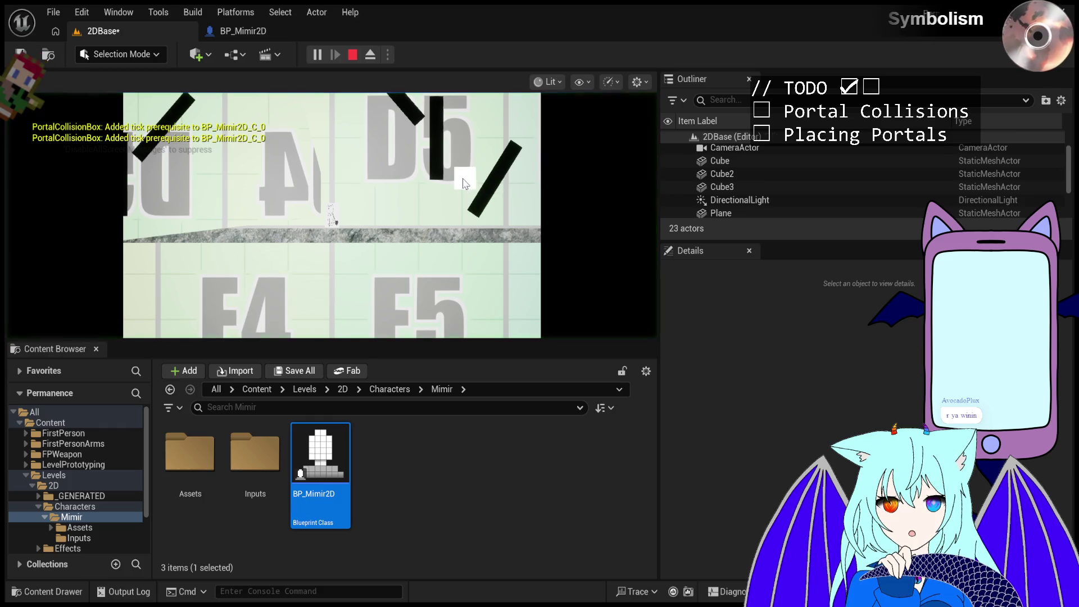
- Walk the character left and right through the portals, jump, then end the playtest with Esc
{"action": "key", "text": "d"}
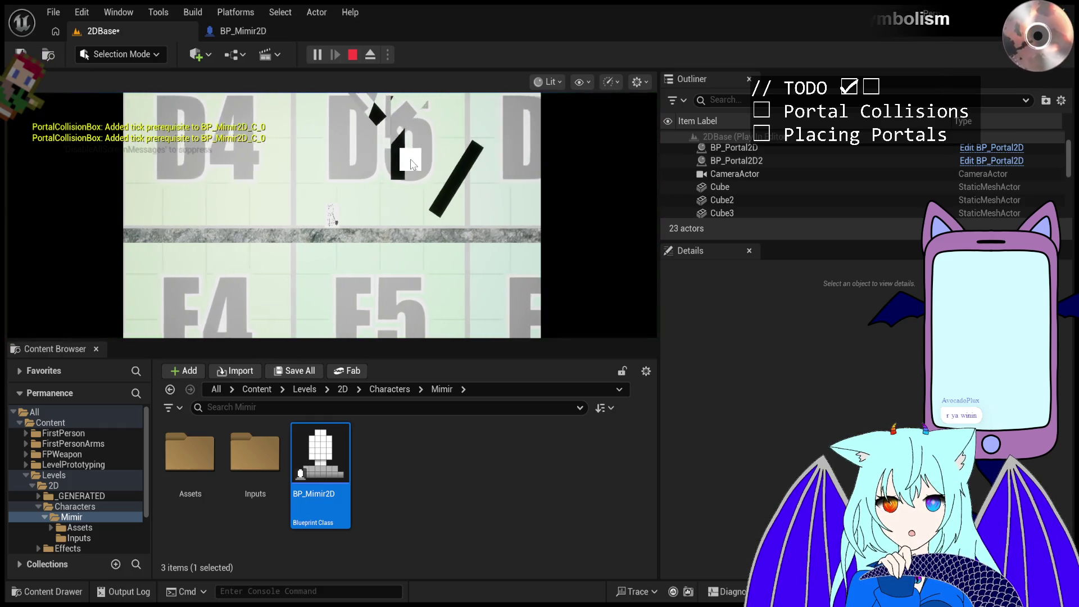
{"action": "key", "text": "a"}
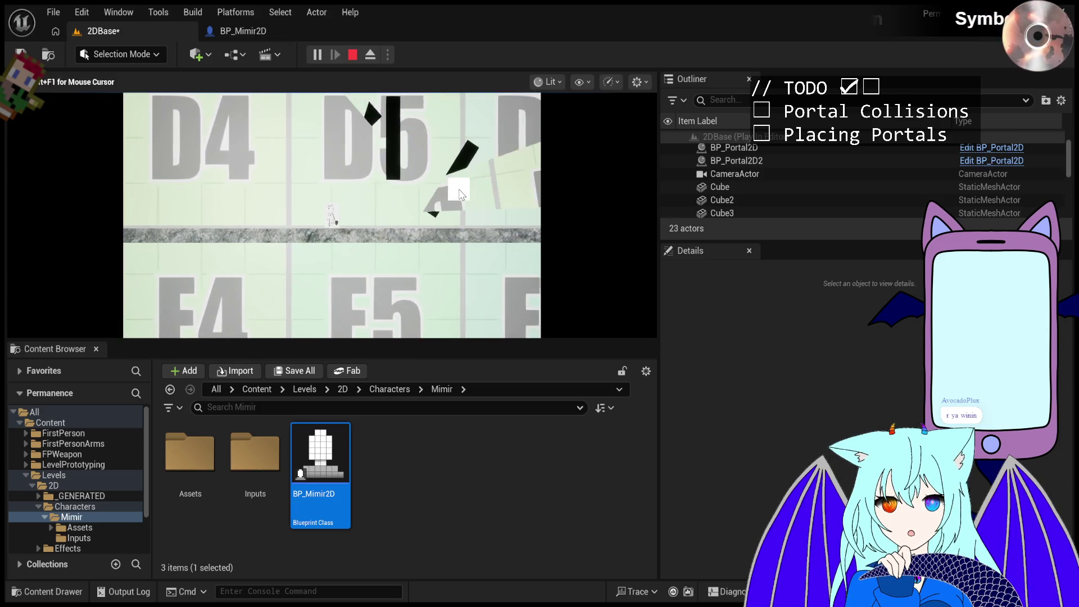
{"action": "key", "text": "d"}
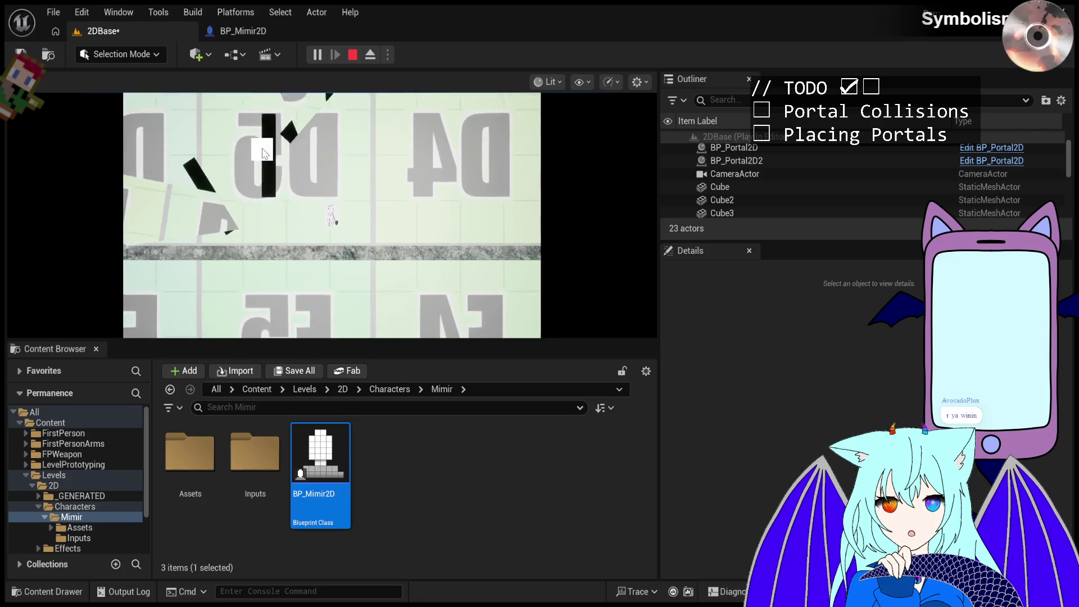
{"action": "left_click", "coordinate": [258, 157]}
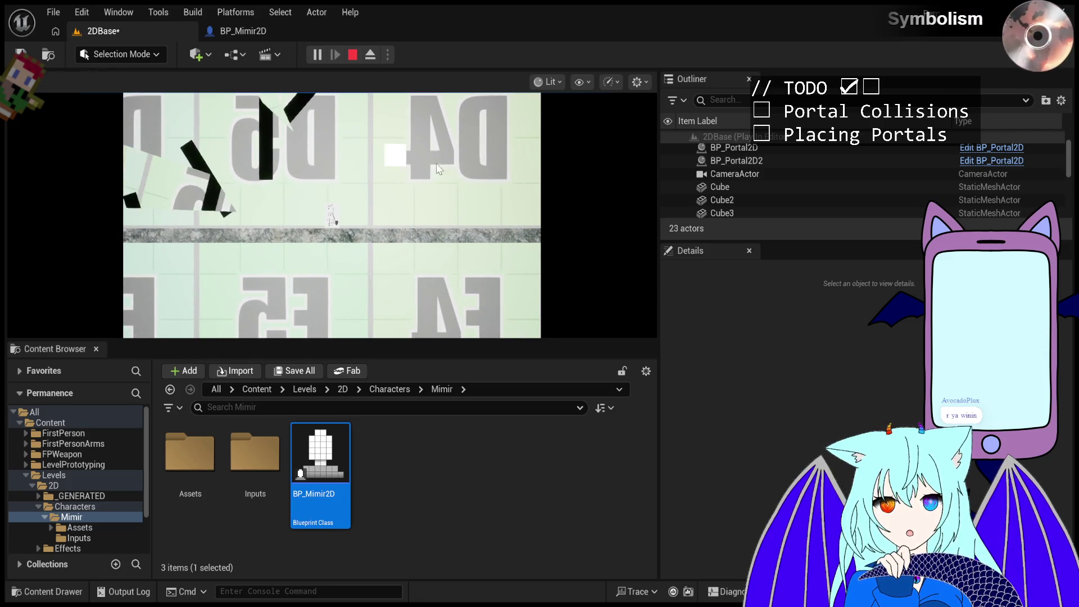
{"action": "key", "text": "space"}
{"action": "key", "text": "a"}
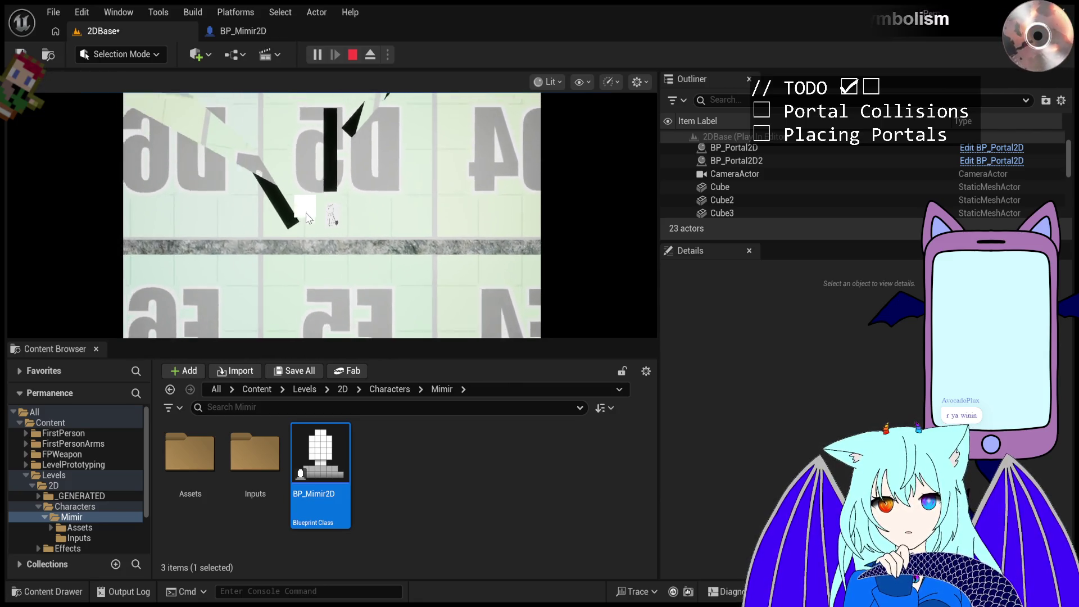
{"action": "key", "text": "d"}
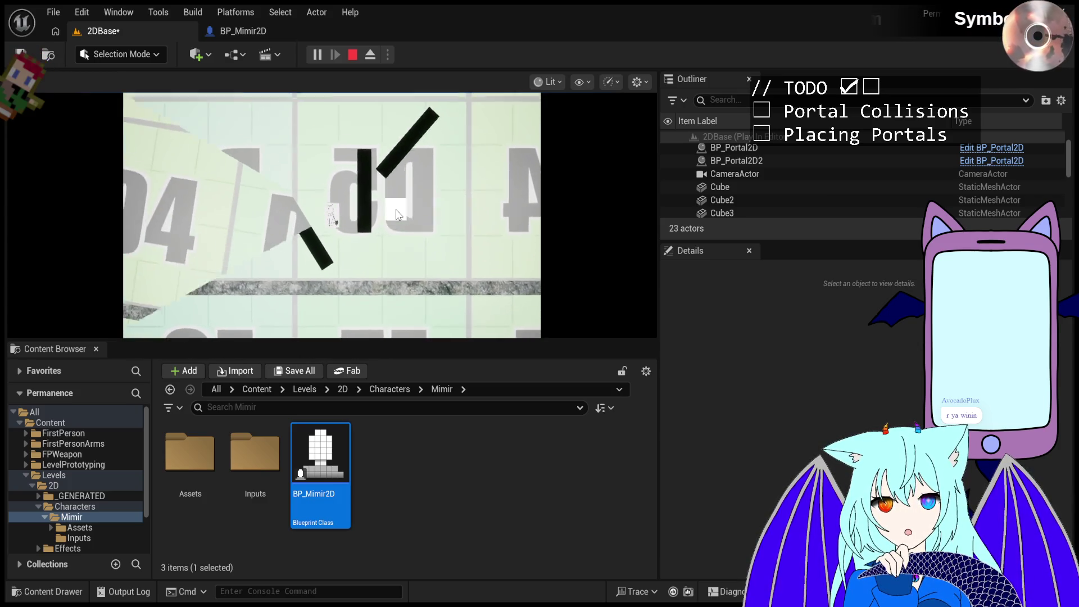
{"action": "left_click", "coordinate": [418, 211]}
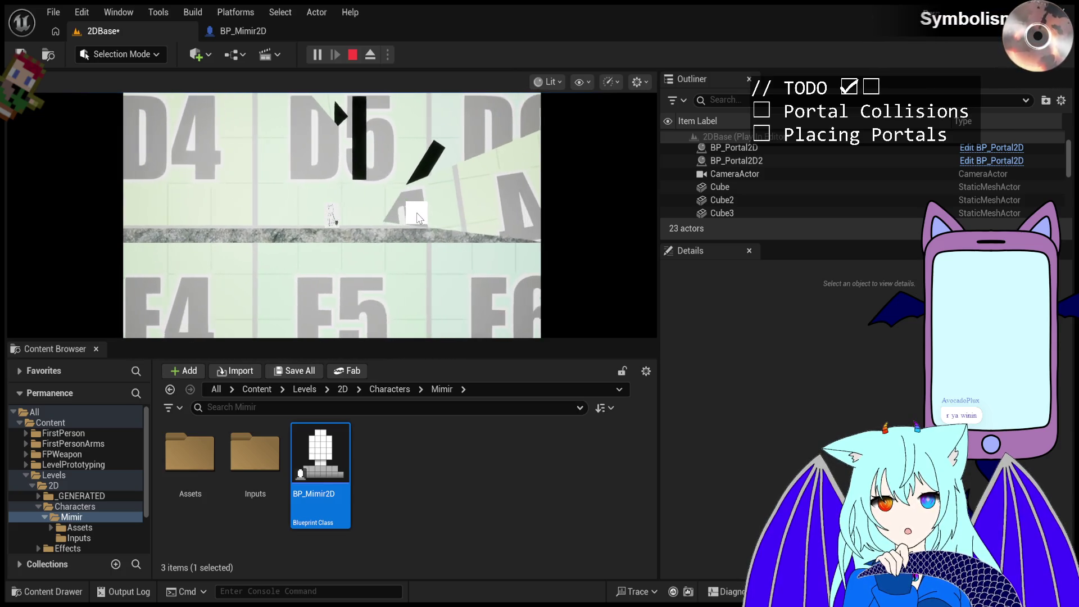
{"action": "key", "text": "Escape"}
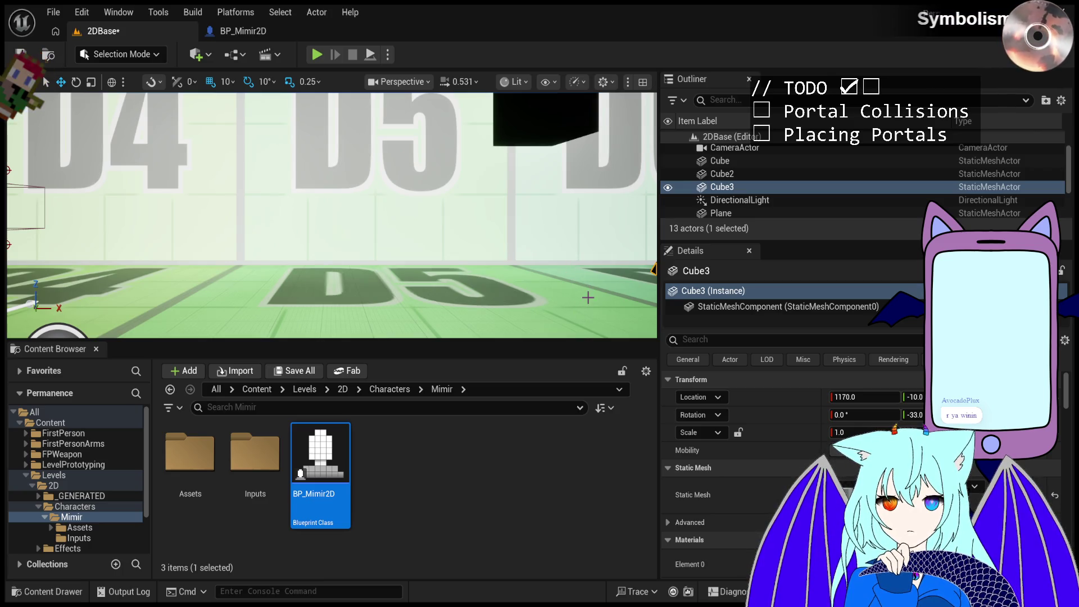
- Scroll Cube3's Details down to its Physics and Collision settings, then pull the view back toward the black blocks
{"action": "scroll", "coordinate": [754, 507], "scroll_direction": "down", "scroll_amount": 10}
{"action": "scroll", "coordinate": [754, 506], "scroll_direction": "down", "scroll_amount": 5}
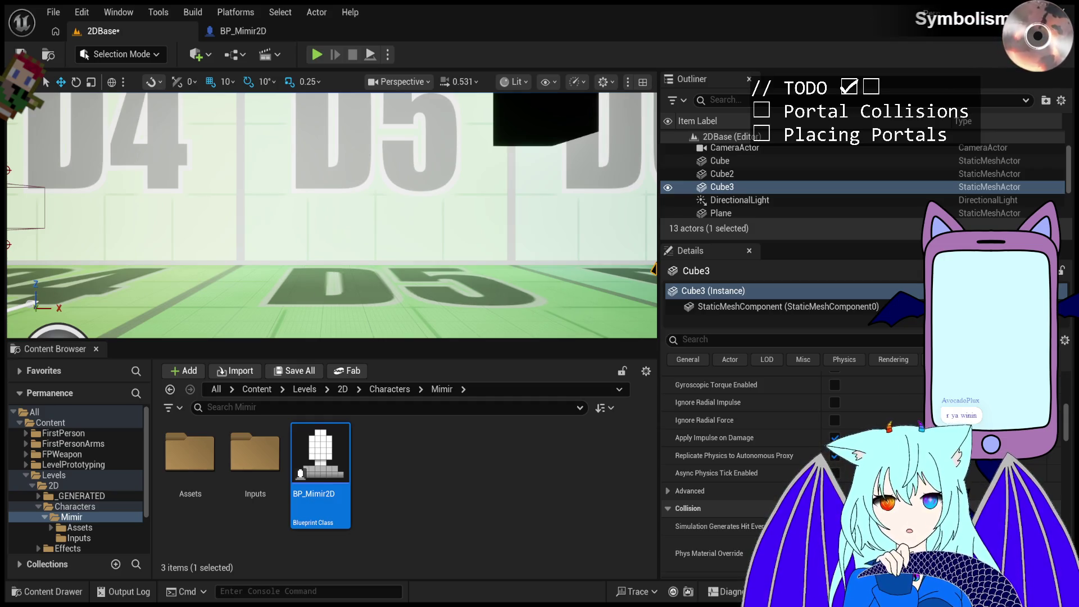
{"action": "left_click_drag", "start_coordinate": [397, 212], "coordinate": [397, 212]}
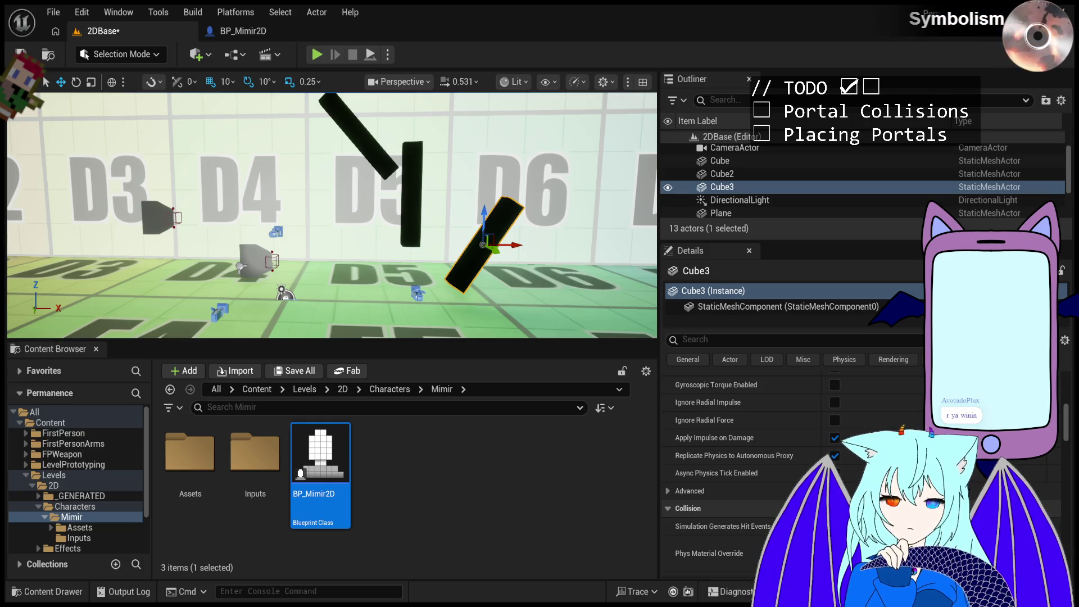
- Bring up the File menu commands
{"action": "left_click", "coordinate": [53, 12]}
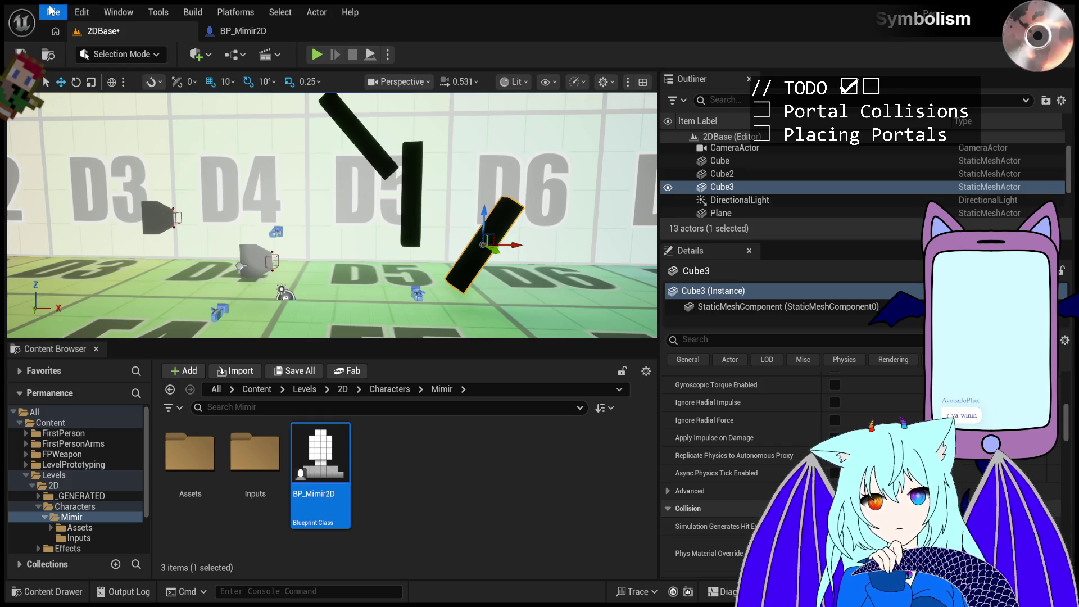
{"action": "key", "text": "Right"}
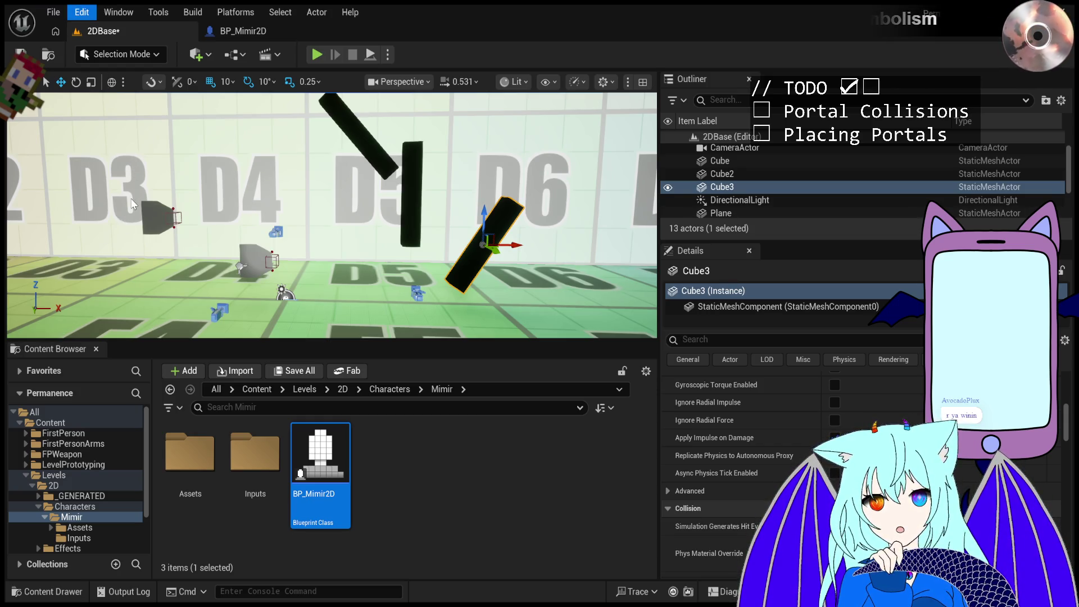
{"action": "key", "text": "Escape"}
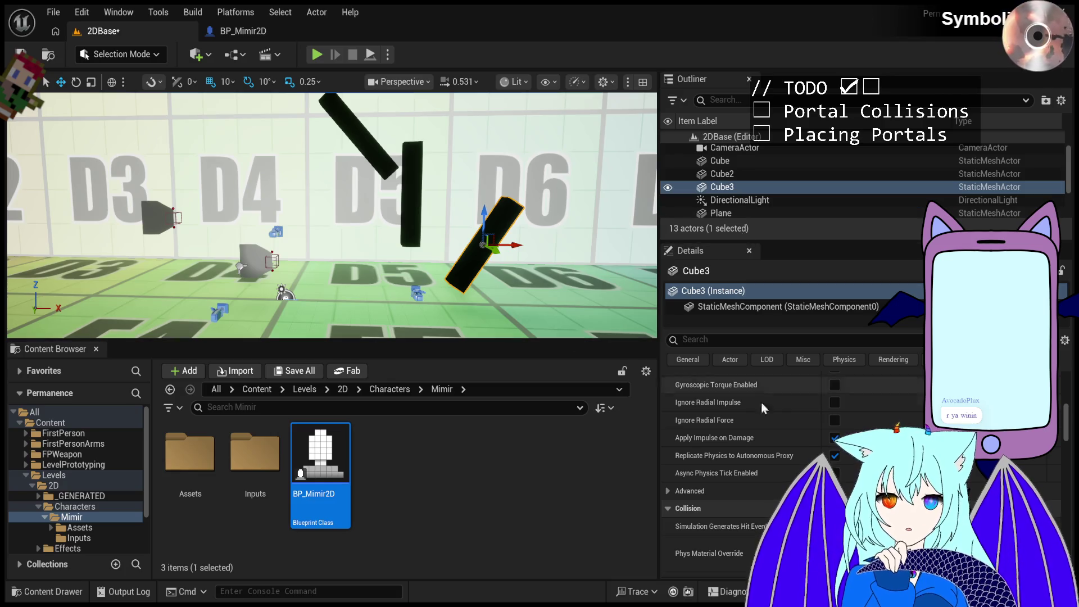
{"action": "scroll", "coordinate": [759, 494], "scroll_direction": "down", "scroll_amount": 2}
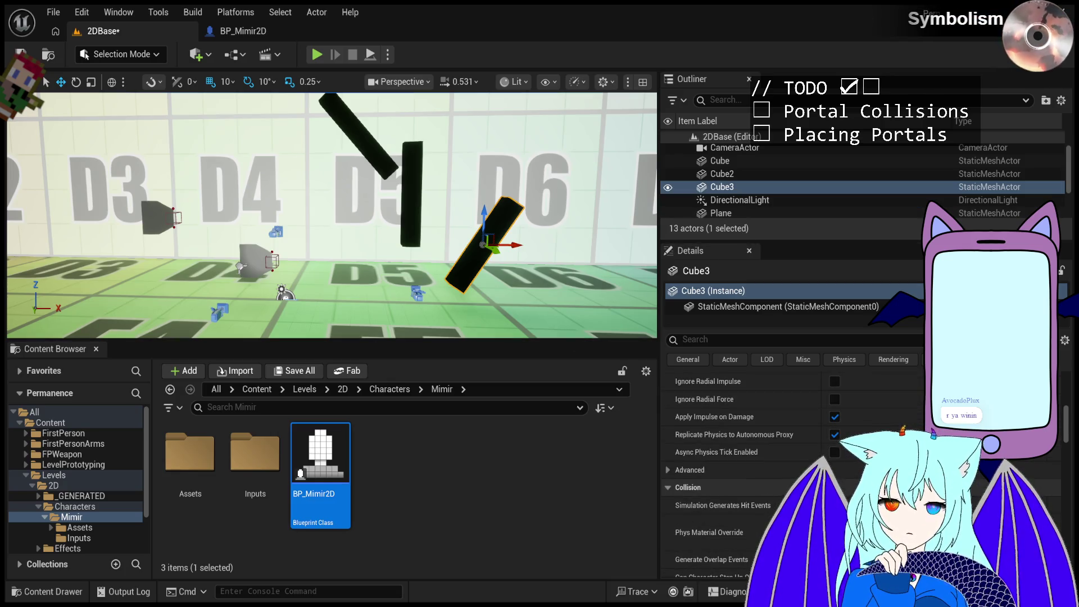
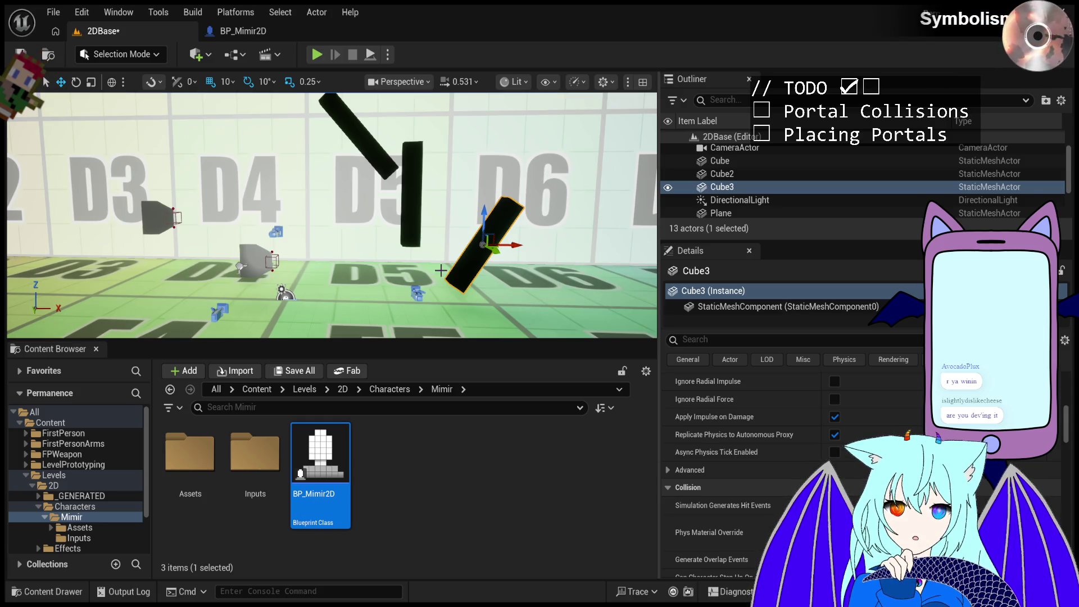
- Fly along the D3–D6 walls past portal BP_Portal2D2 and select the floor Plane
{"action": "mouse_move", "coordinate": [428, 267]}
{"action": "left_mouse_down"}
{"action": "mouse_move", "coordinate": [406, 237]}
{"action": "mouse_move", "coordinate": [428, 238]}
{"action": "mouse_move", "coordinate": [405, 237]}
{"action": "left_mouse_up"}
{"action": "left_click", "coordinate": [337, 236]}
{"action": "left_click_drag", "start_coordinate": [471, 256], "coordinate": [439, 245]}
{"action": "left_click", "coordinate": [463, 464]}
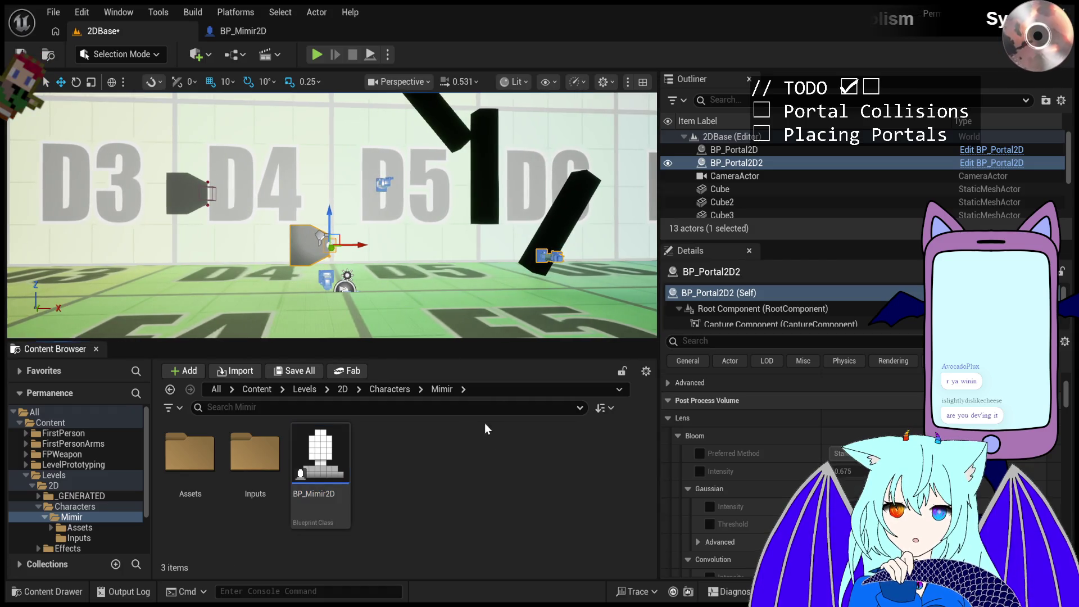
{"action": "left_click", "coordinate": [515, 313]}
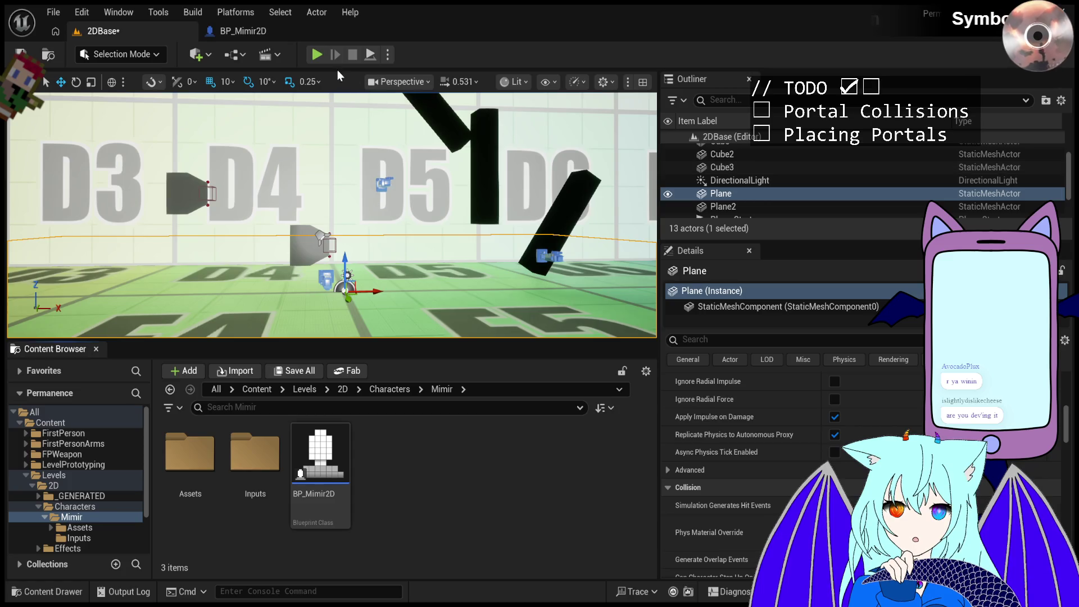
{"action": "left_click", "coordinate": [316, 54]}
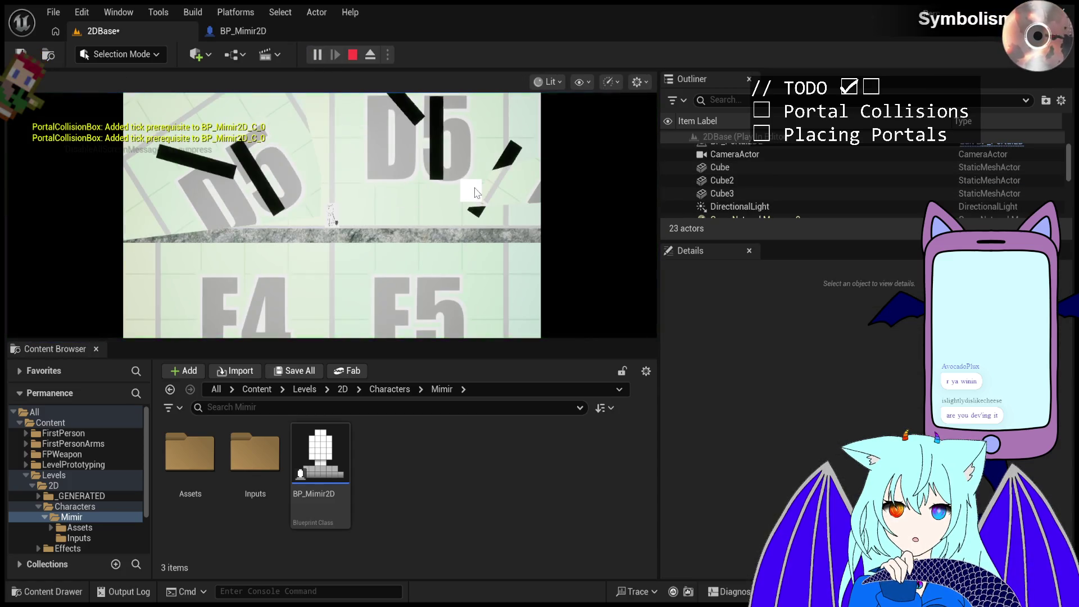
{"action": "key", "text": "d"}
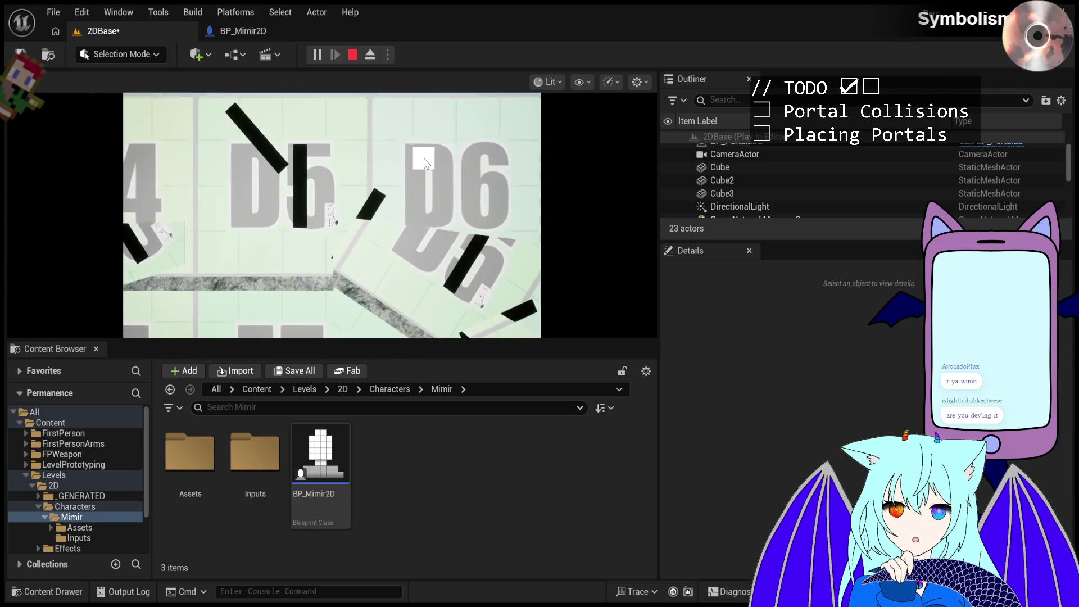
{"action": "key", "text": "Escape"}
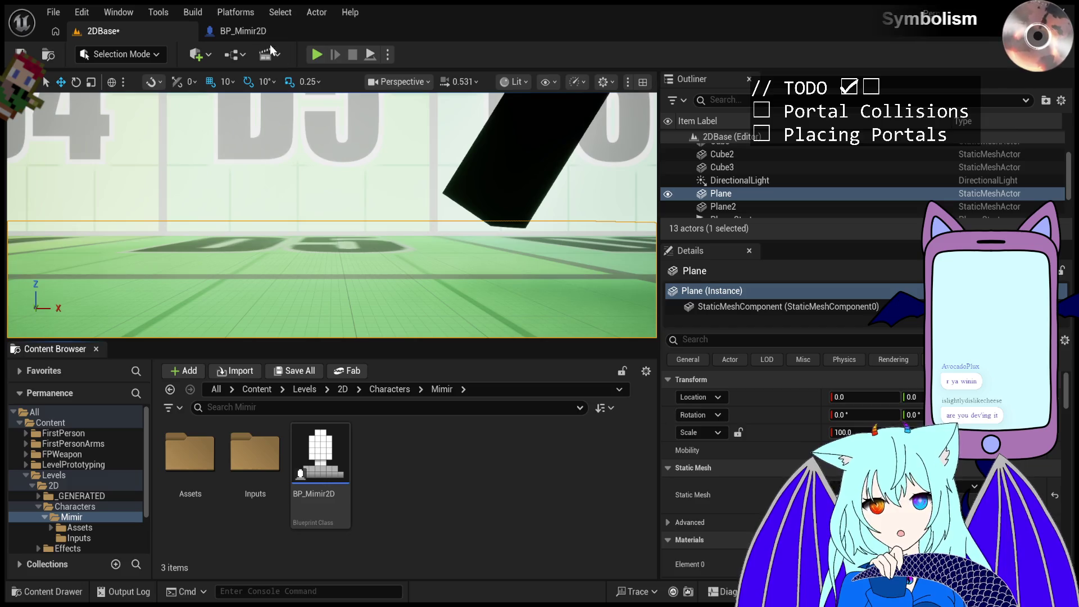
- Save the 2DBase level with Ctrl+S and frame the D4–D6 wall and black planes
{"action": "key", "text": "ctrl+s"}
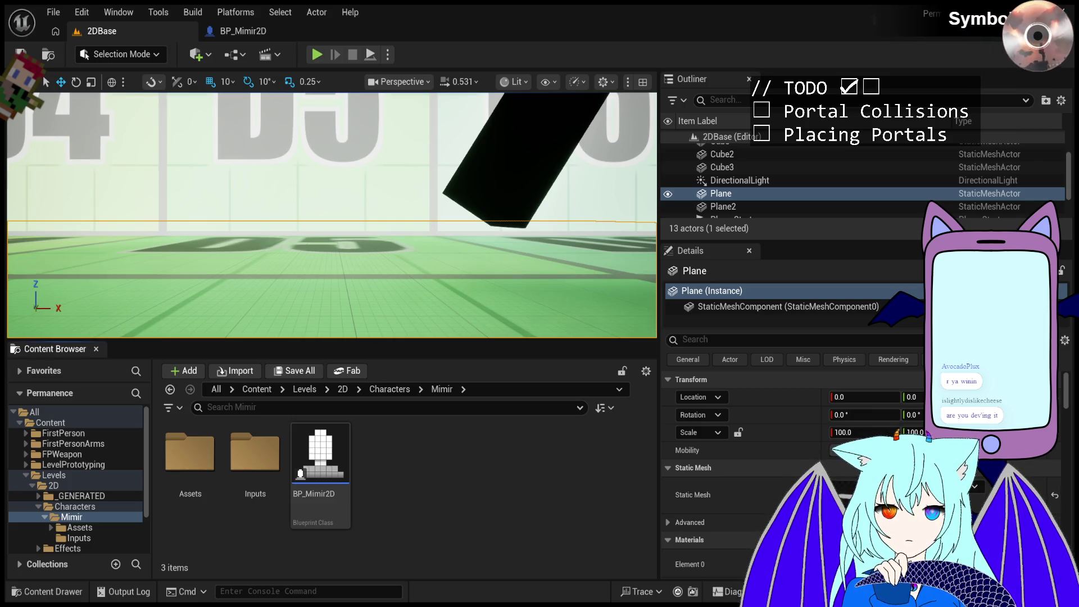
{"action": "left_click_drag", "start_coordinate": [393, 253], "coordinate": [334, 81]}
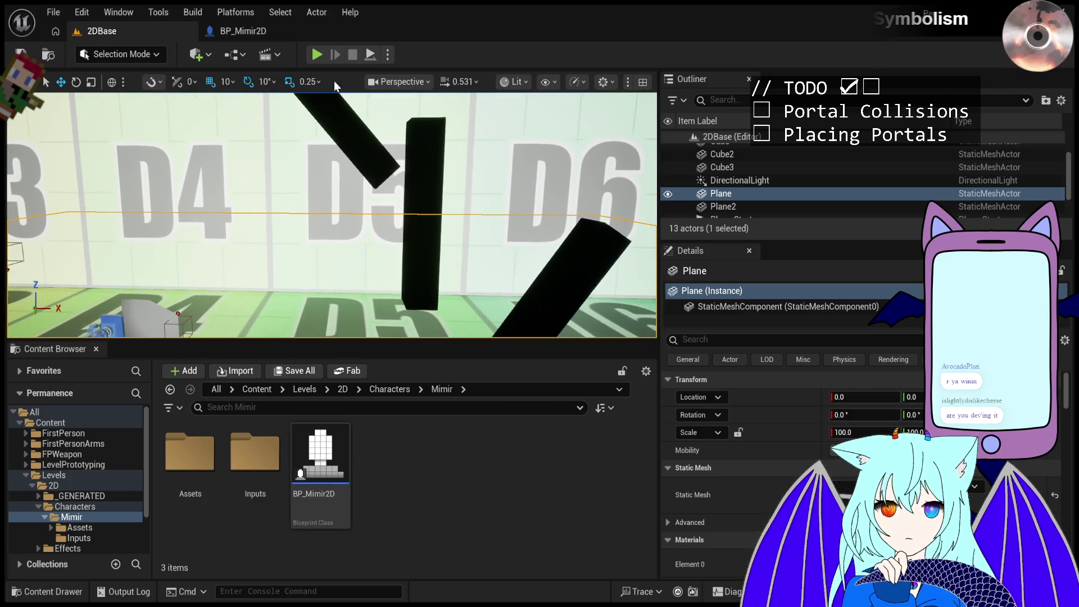
{"action": "left_click", "coordinate": [318, 55]}
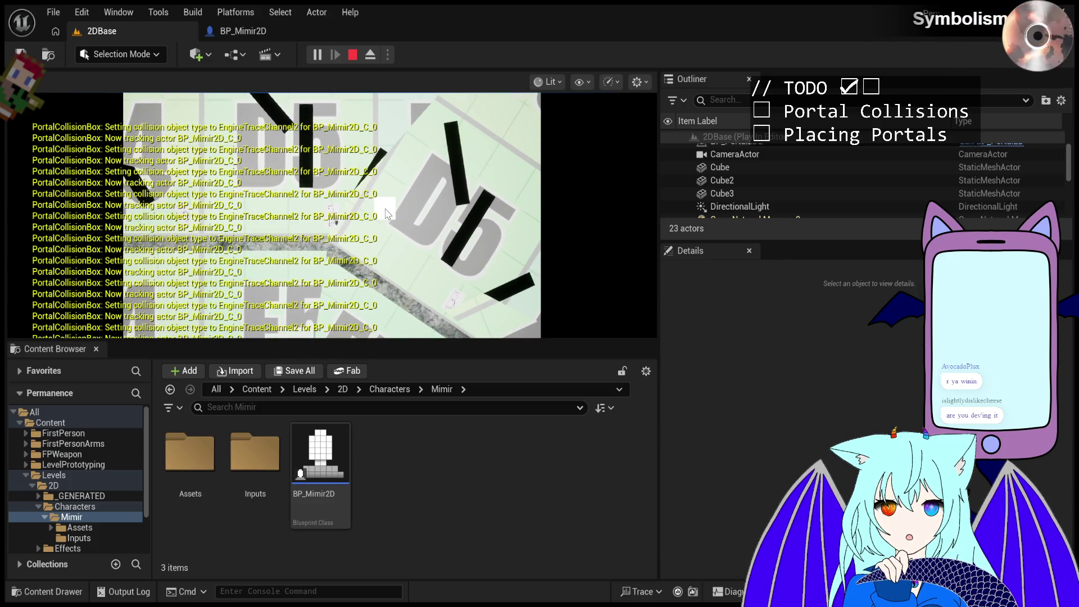
- Eject from the running character, pull the camera back, and pick an actor in the scene
{"action": "left_click", "coordinate": [371, 54]}
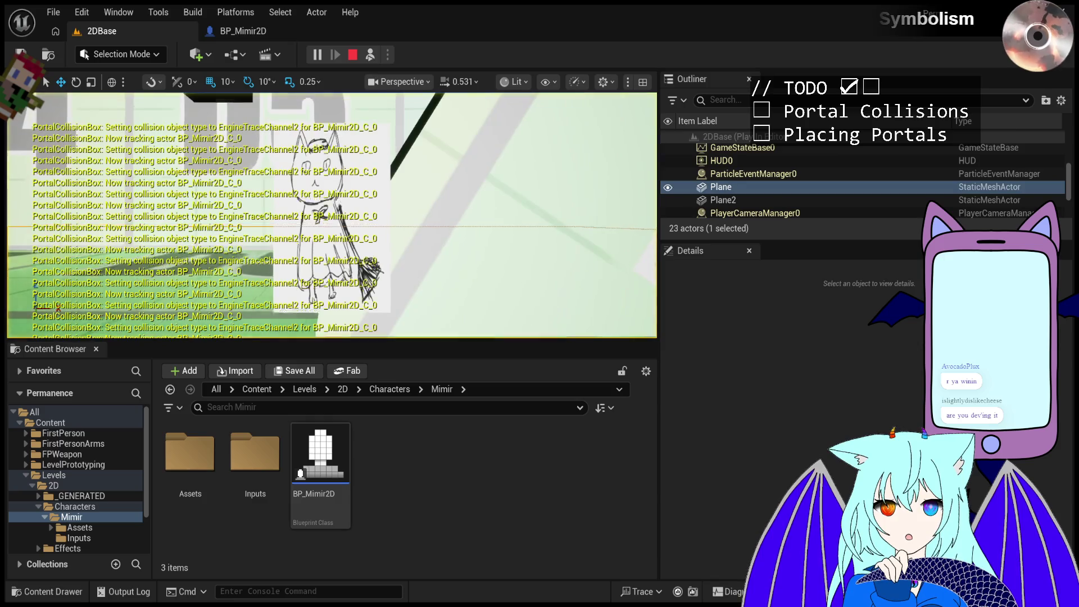
{"action": "scroll", "coordinate": [331, 215], "scroll_direction": "down", "scroll_amount": 8}
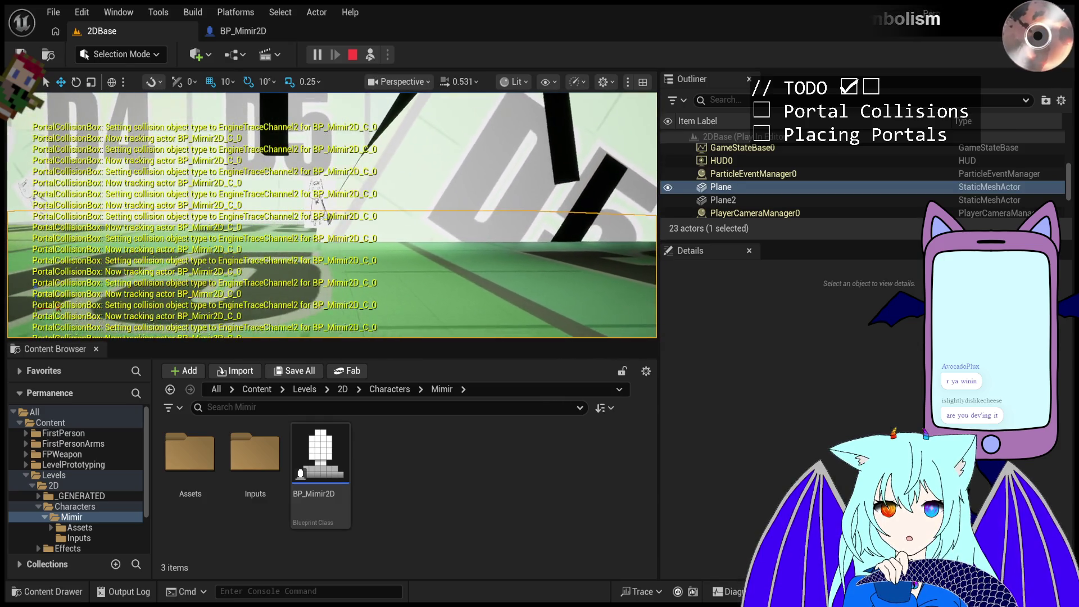
{"action": "left_click", "coordinate": [331, 216]}
- Select BP_Mimir2D0 and filter its Details by 'collision' to show the capsule's collision settings
{"action": "left_click", "coordinate": [321, 200]}
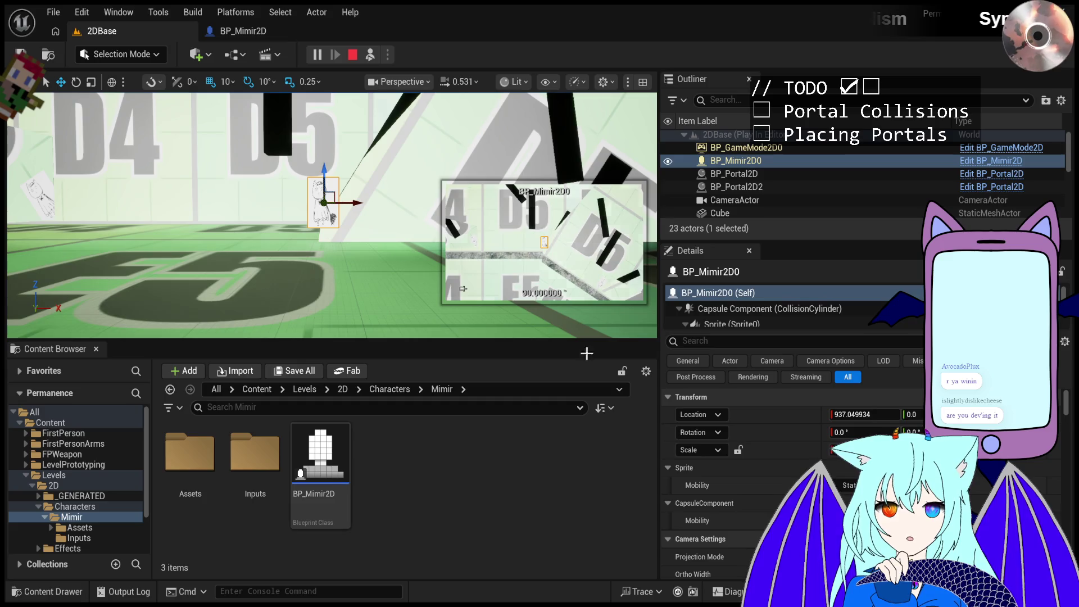
{"action": "scroll", "coordinate": [846, 497], "scroll_direction": "down", "scroll_amount": 10}
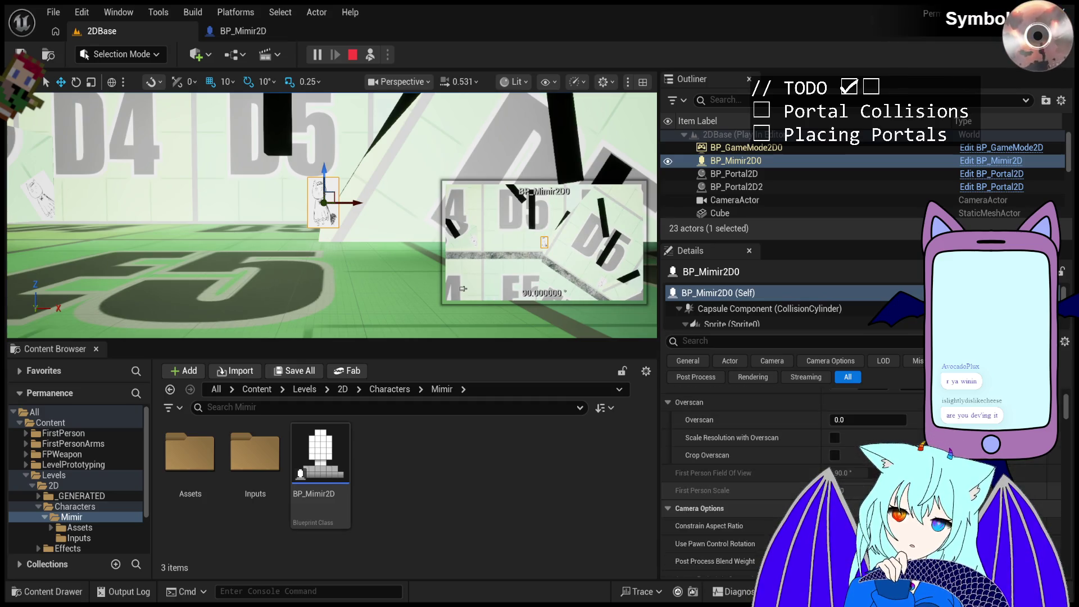
{"action": "scroll", "coordinate": [784, 493], "scroll_direction": "down", "scroll_amount": 3}
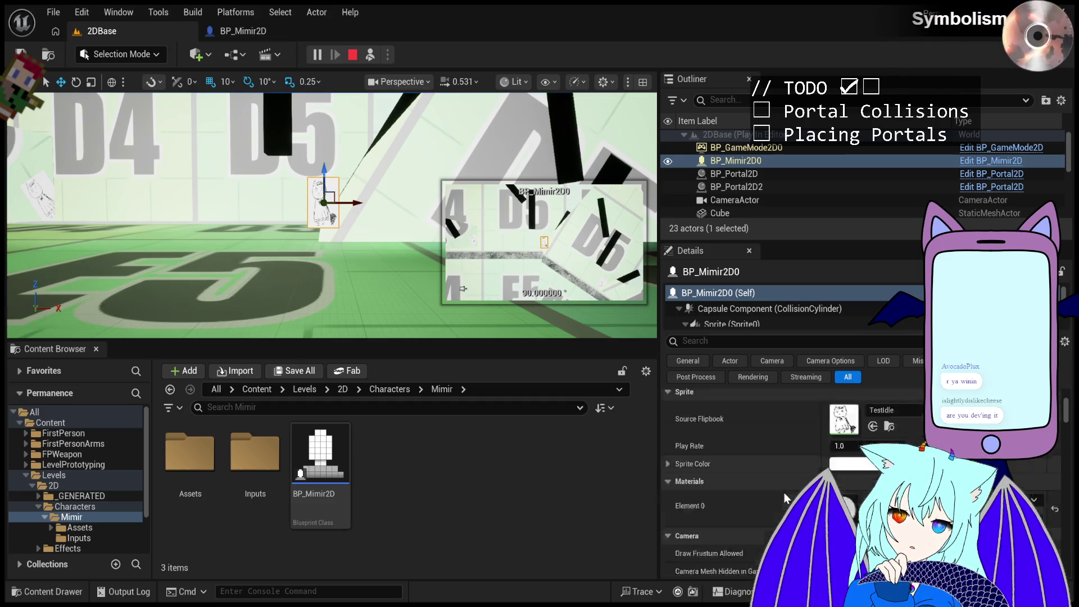
{"action": "scroll", "coordinate": [781, 477], "scroll_direction": "up", "scroll_amount": 12}
{"action": "left_click", "coordinate": [752, 340]}
{"action": "type", "text": "collision"}
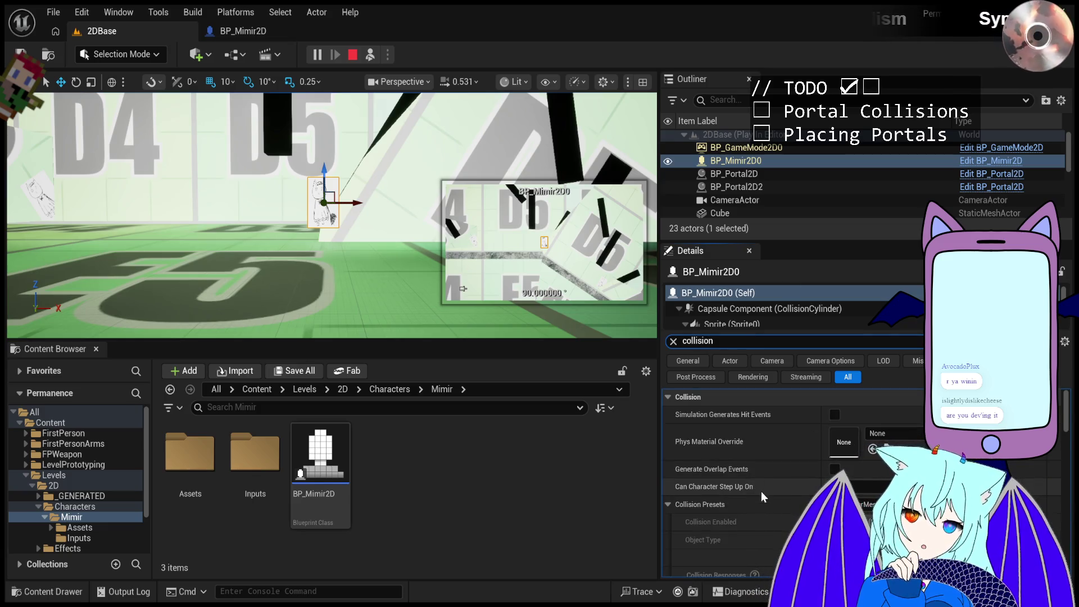
{"action": "scroll", "coordinate": [769, 501], "scroll_direction": "down", "scroll_amount": 3}
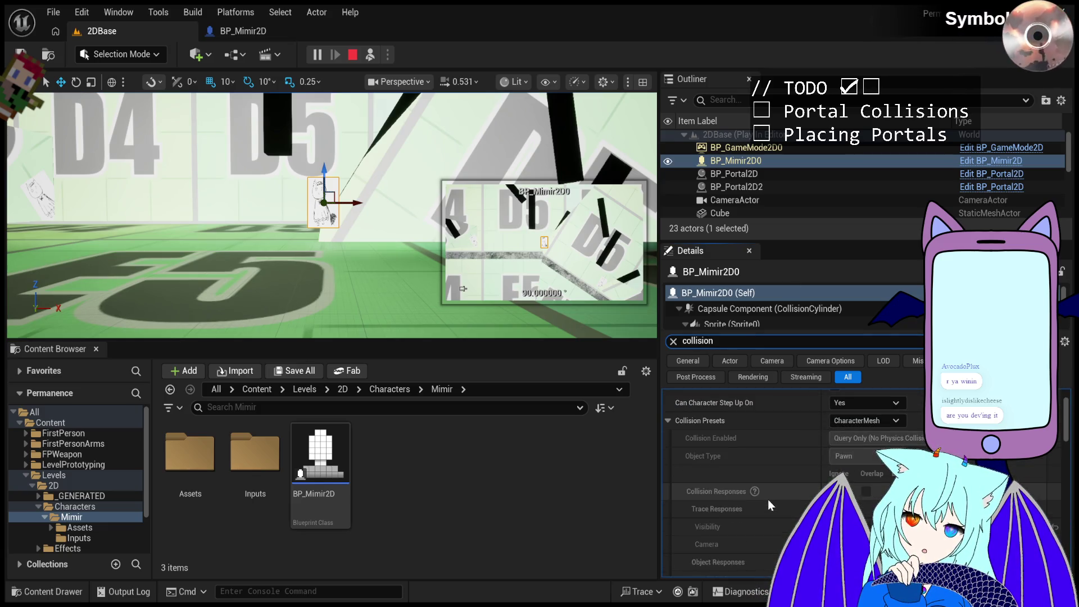
{"action": "left_click", "coordinate": [728, 309]}
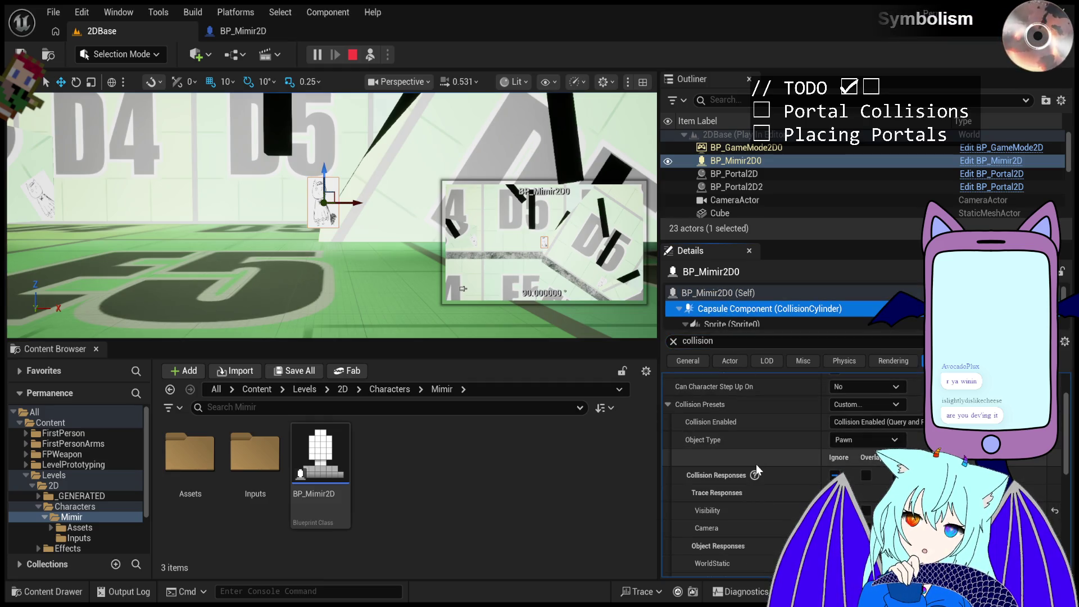
- Compare the collision settings of the camera, InFront, Sprite and Capsule components
{"action": "scroll", "coordinate": [732, 312], "scroll_direction": "down", "scroll_amount": 3}
{"action": "scroll", "coordinate": [734, 312], "scroll_direction": "up", "scroll_amount": 3}
{"action": "scroll", "coordinate": [736, 314], "scroll_direction": "down", "scroll_amount": 2}
{"action": "scroll", "coordinate": [740, 316], "scroll_direction": "up", "scroll_amount": 1}
{"action": "scroll", "coordinate": [740, 316], "scroll_direction": "down", "scroll_amount": 1}
{"action": "left_click", "coordinate": [739, 318]}
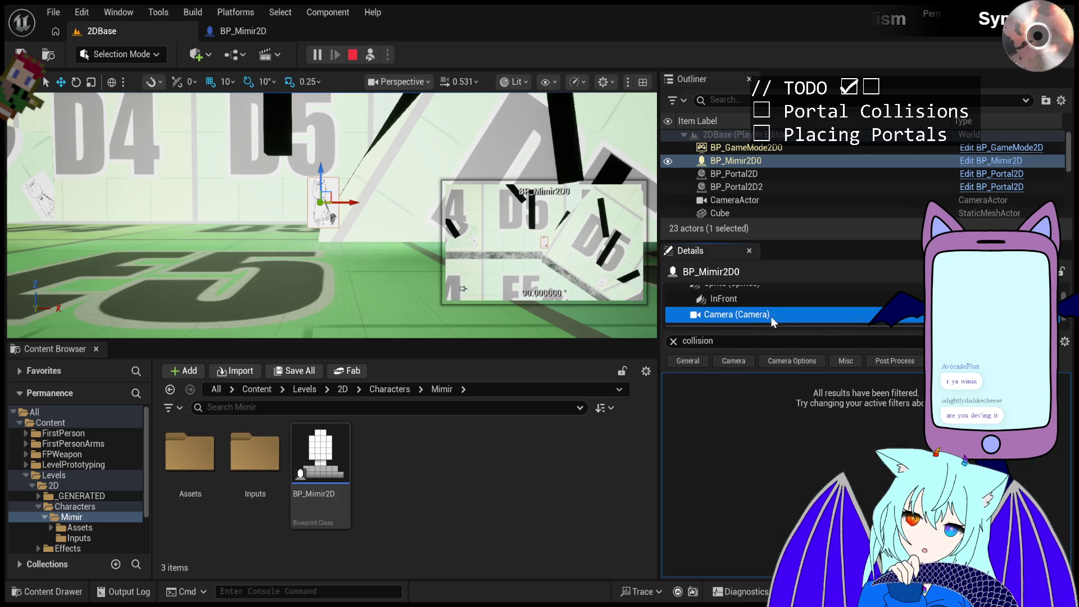
{"action": "left_click", "coordinate": [727, 299]}
{"action": "scroll", "coordinate": [728, 300], "scroll_direction": "up", "scroll_amount": 1}
{"action": "left_click", "coordinate": [729, 304]}
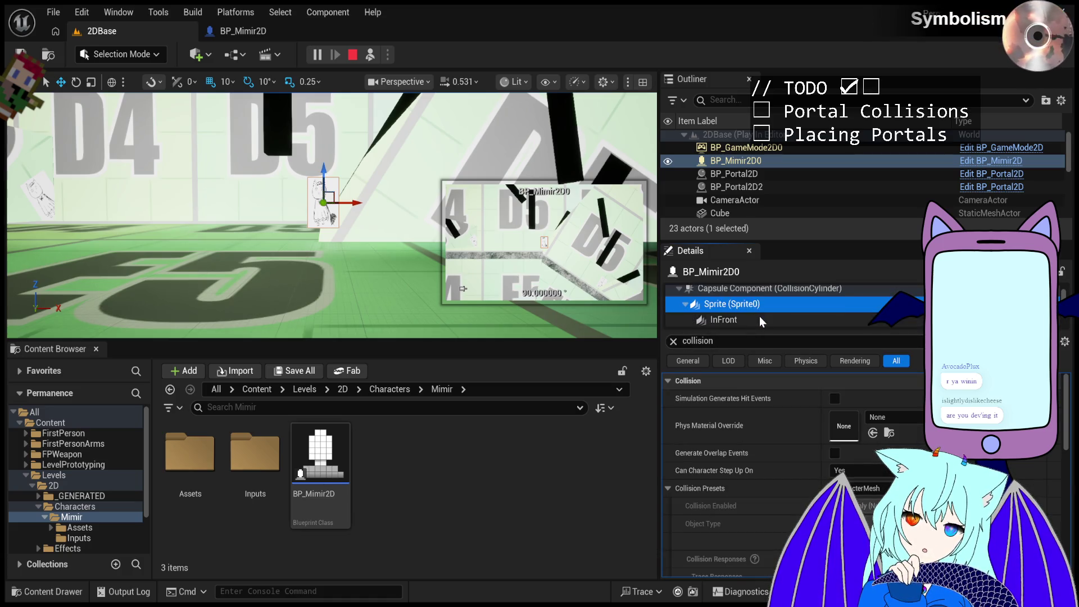
{"action": "left_click", "coordinate": [760, 318]}
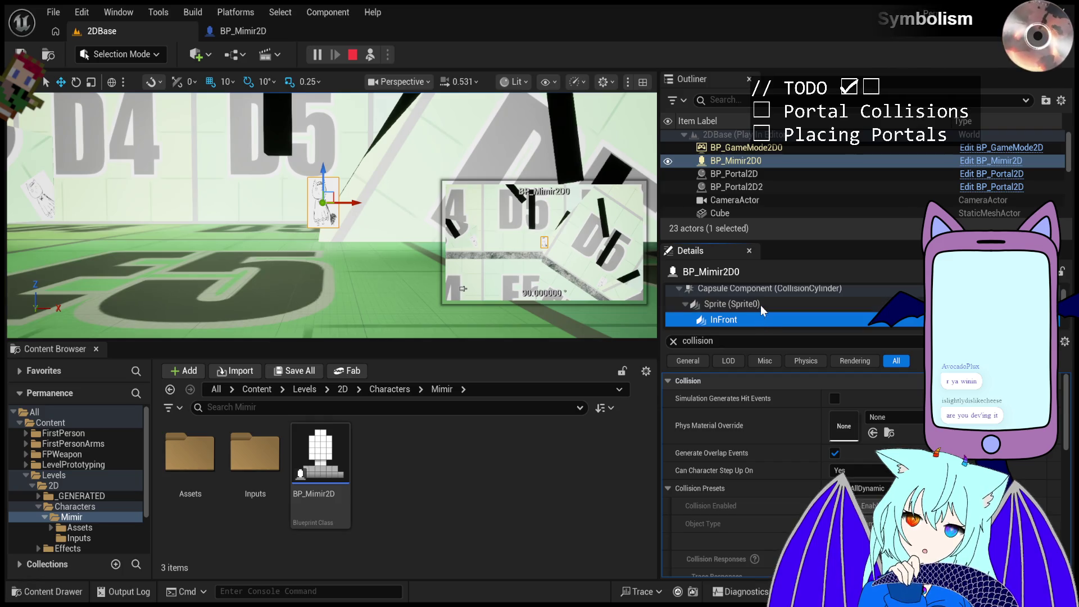
{"action": "left_click", "coordinate": [762, 304]}
{"action": "left_click", "coordinate": [765, 289]}
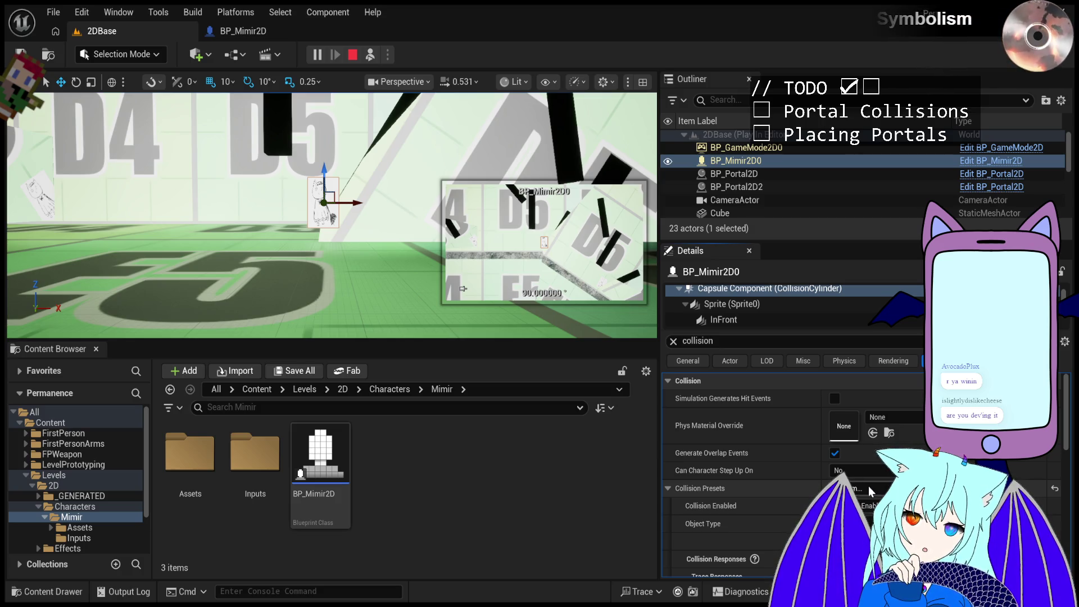
- Return to the Capsule Component and open its Collision Presets dropdown
{"action": "scroll", "coordinate": [797, 481], "scroll_direction": "down", "scroll_amount": 3}
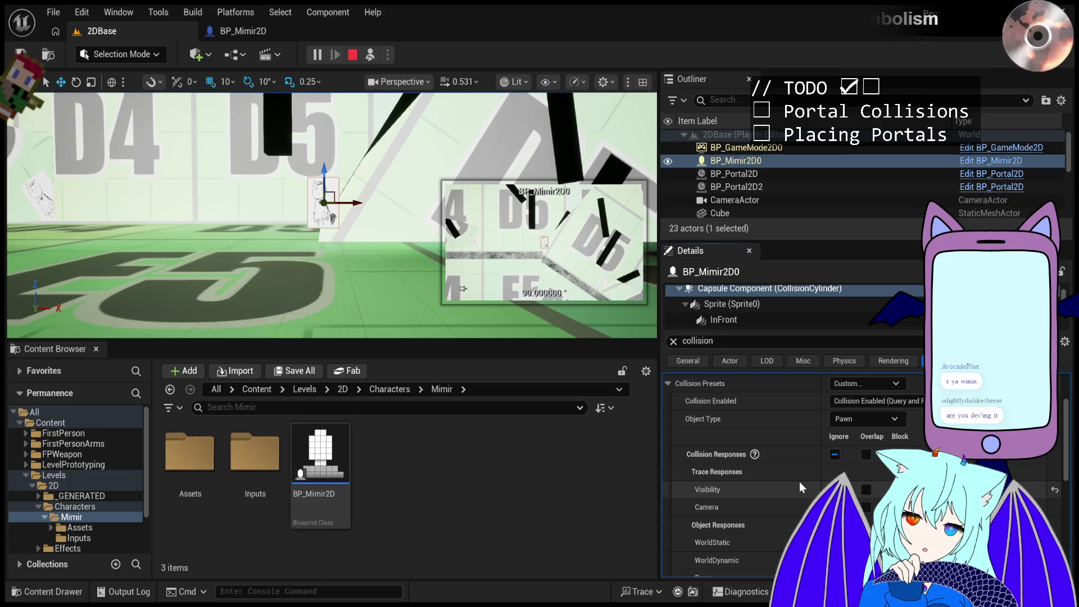
{"action": "scroll", "coordinate": [799, 481], "scroll_direction": "up", "scroll_amount": 2}
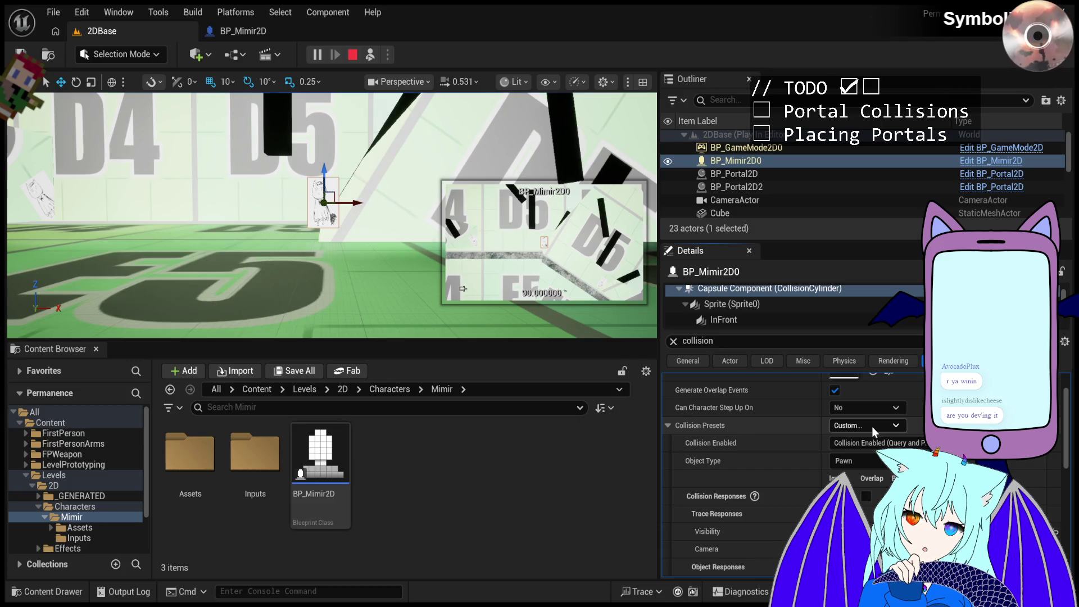
{"action": "scroll", "coordinate": [759, 306], "scroll_direction": "up", "scroll_amount": 1}
{"action": "left_click", "coordinate": [763, 295]}
{"action": "left_click", "coordinate": [758, 309]}
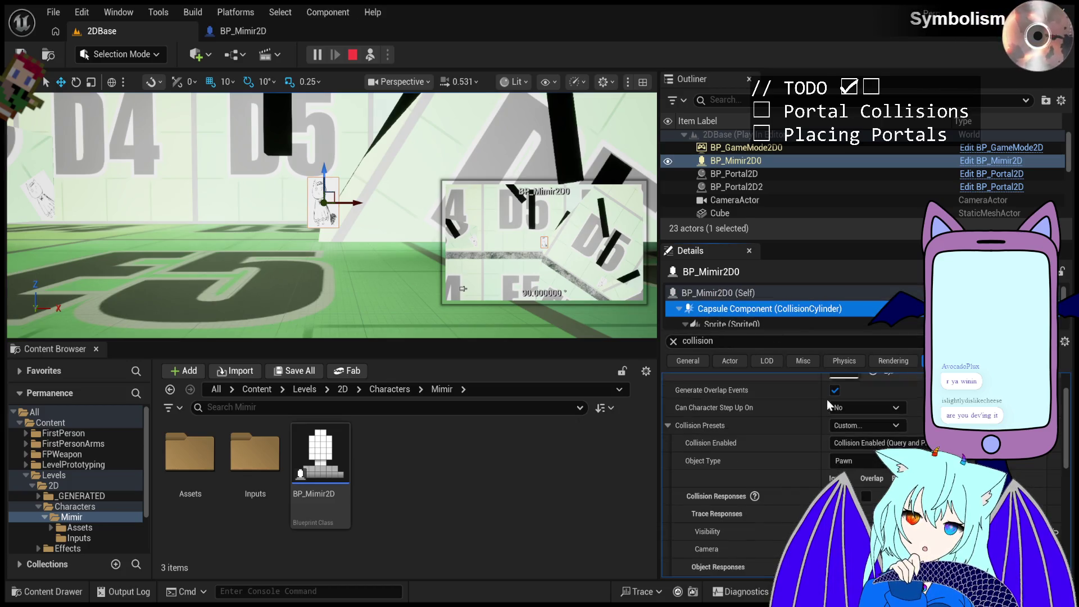
{"action": "left_click", "coordinate": [852, 428]}
{"action": "left_click", "coordinate": [854, 410]}
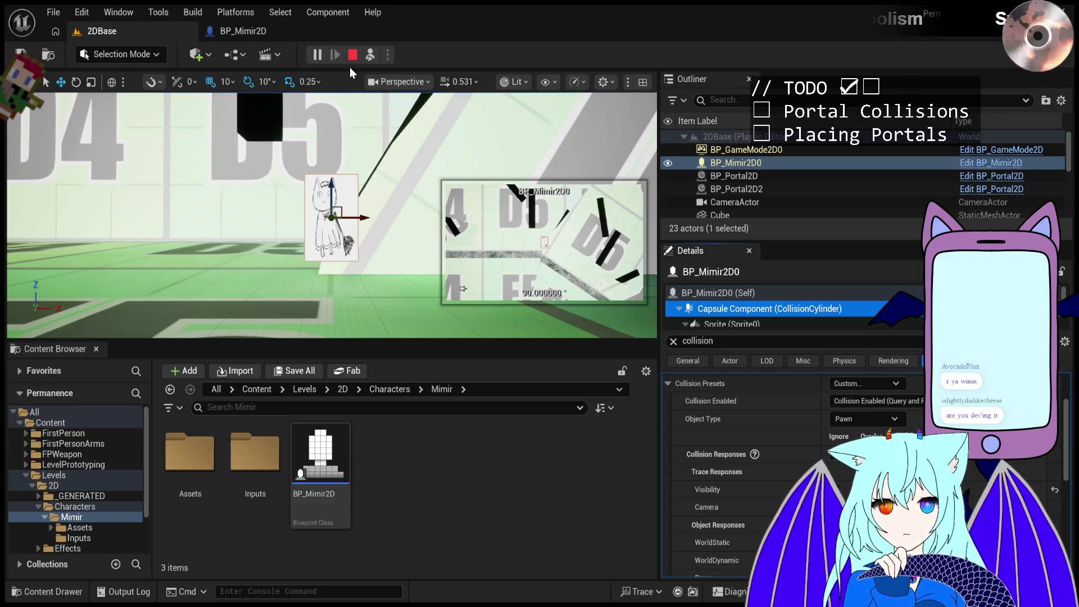
{"action": "left_click", "coordinate": [353, 56]}
- Reframe the D4–D6 area and start a fresh play test of the level
{"action": "scroll", "coordinate": [423, 217], "scroll_direction": "down", "scroll_amount": 10}
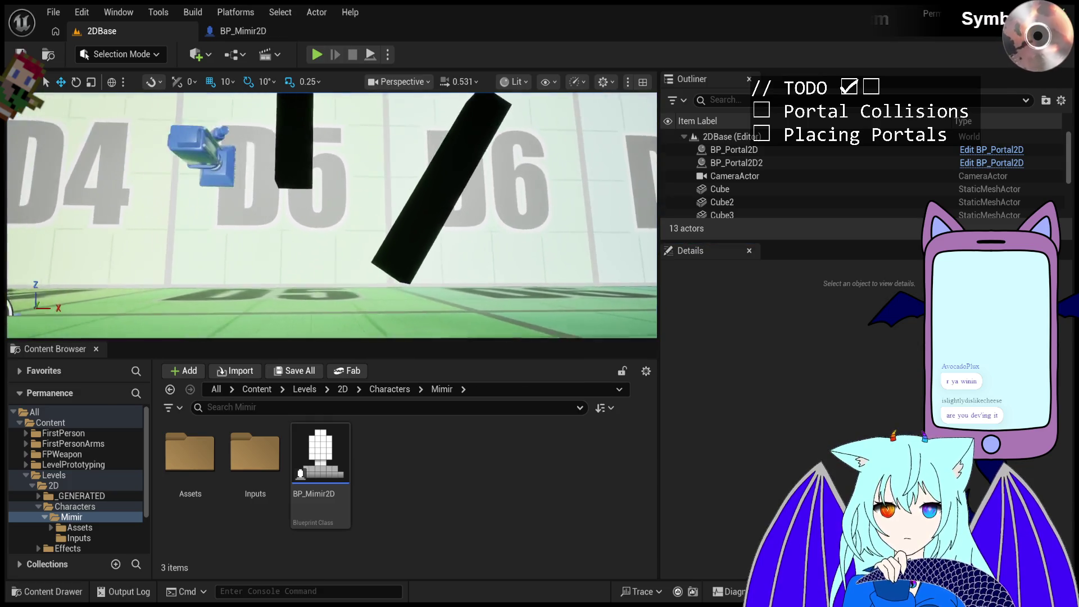
{"action": "scroll", "coordinate": [468, 238], "scroll_direction": "up", "scroll_amount": 5}
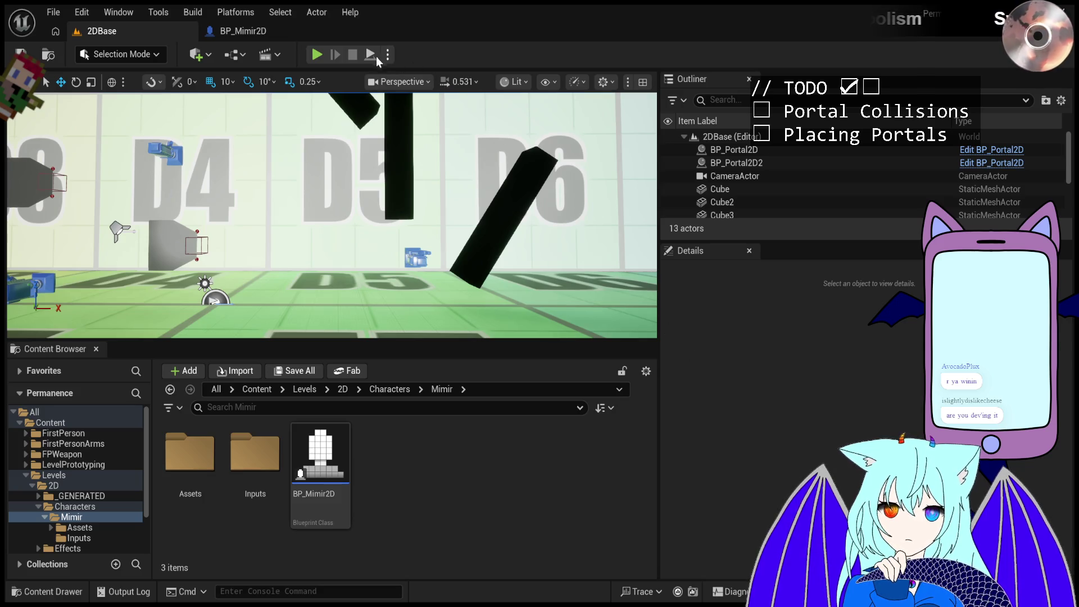
{"action": "left_click", "coordinate": [316, 55]}
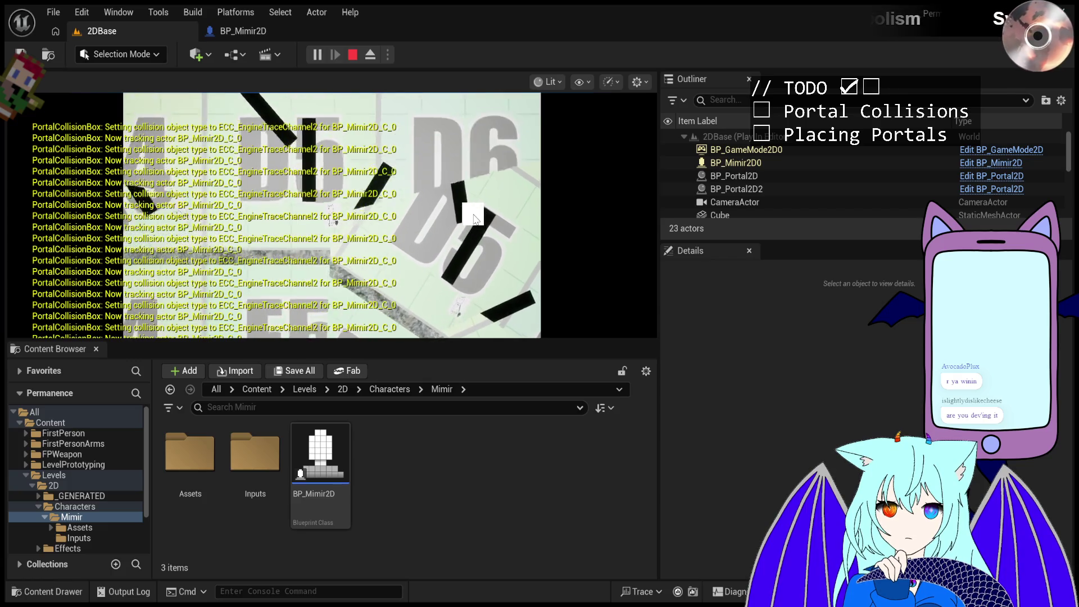
{"action": "key", "text": "Escape"}
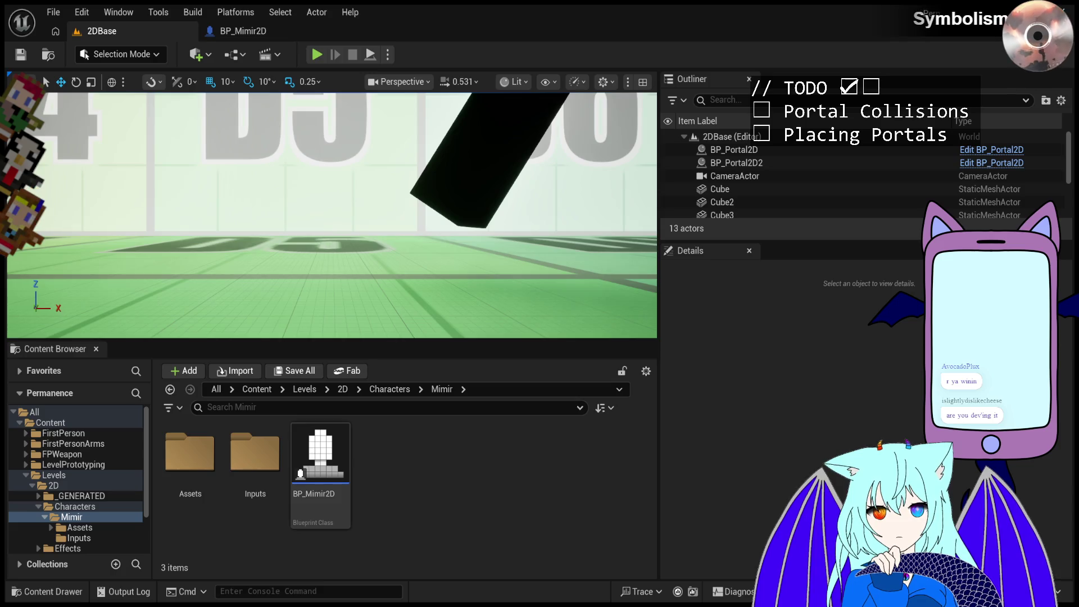
{"action": "left_click", "coordinate": [317, 55]}
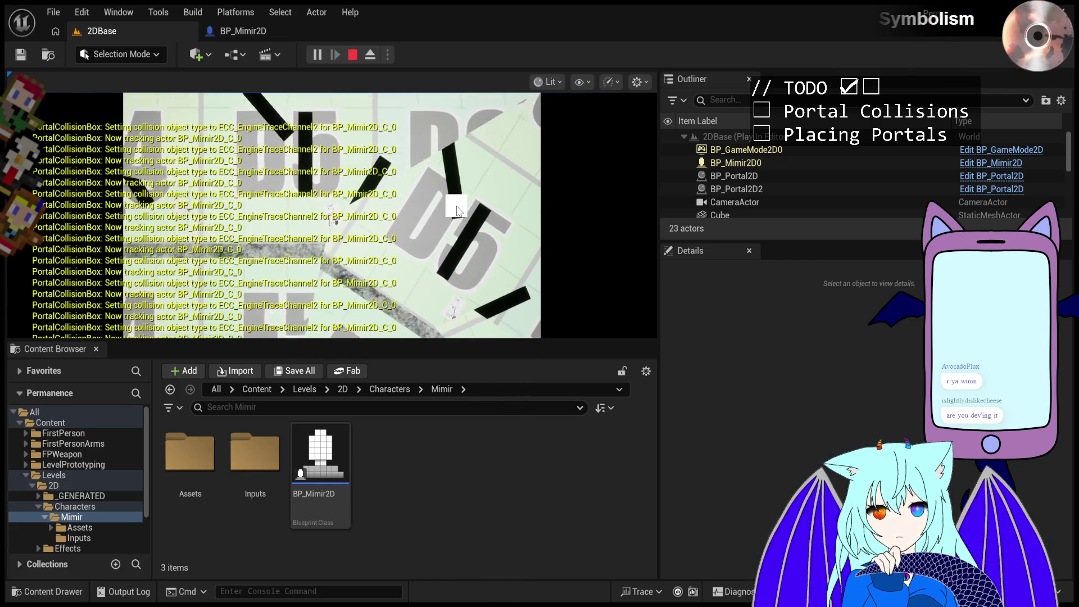
{"action": "left_click", "coordinate": [458, 211]}
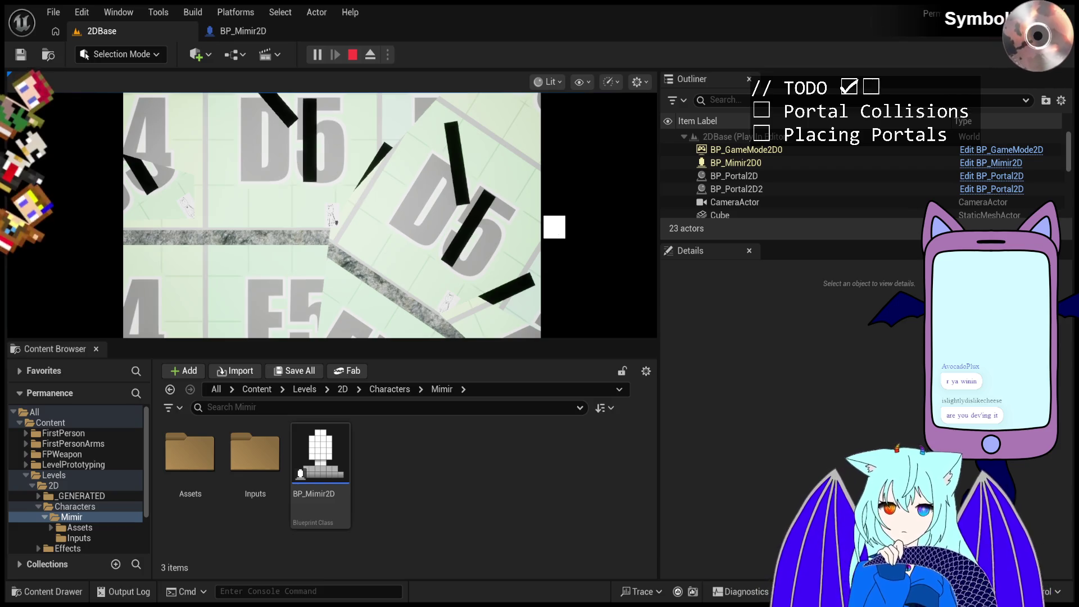
{"action": "left_click", "coordinate": [367, 175]}
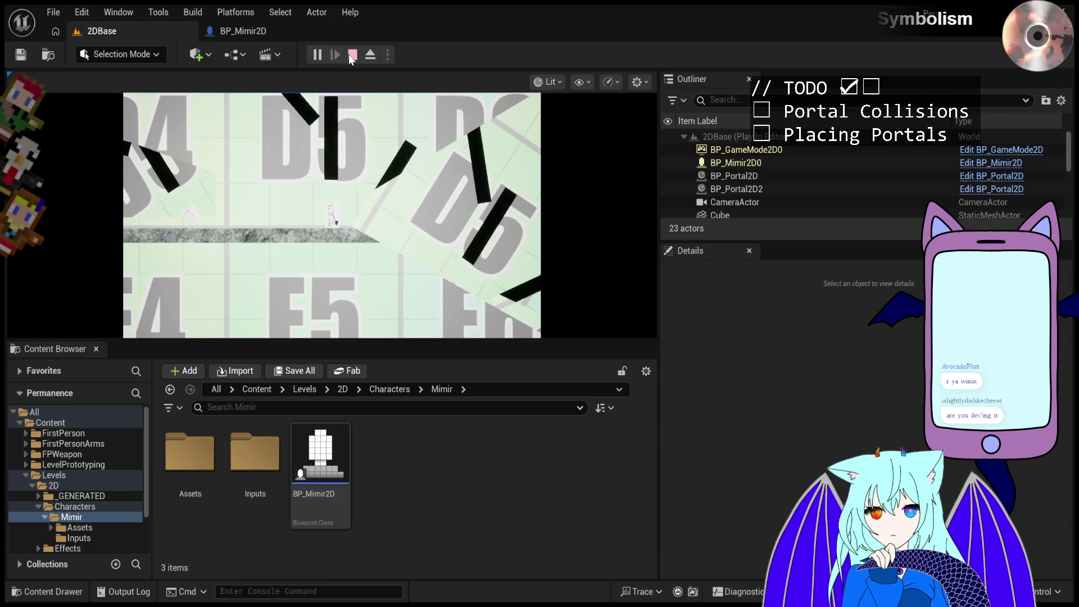
{"action": "key", "text": "Escape"}
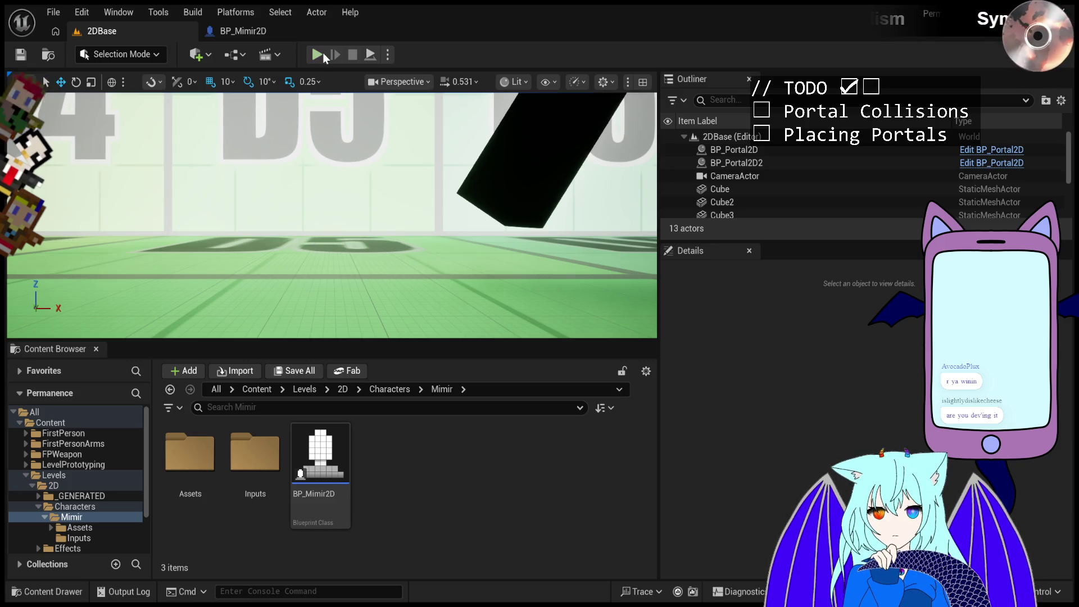
{"action": "left_click", "coordinate": [316, 55]}
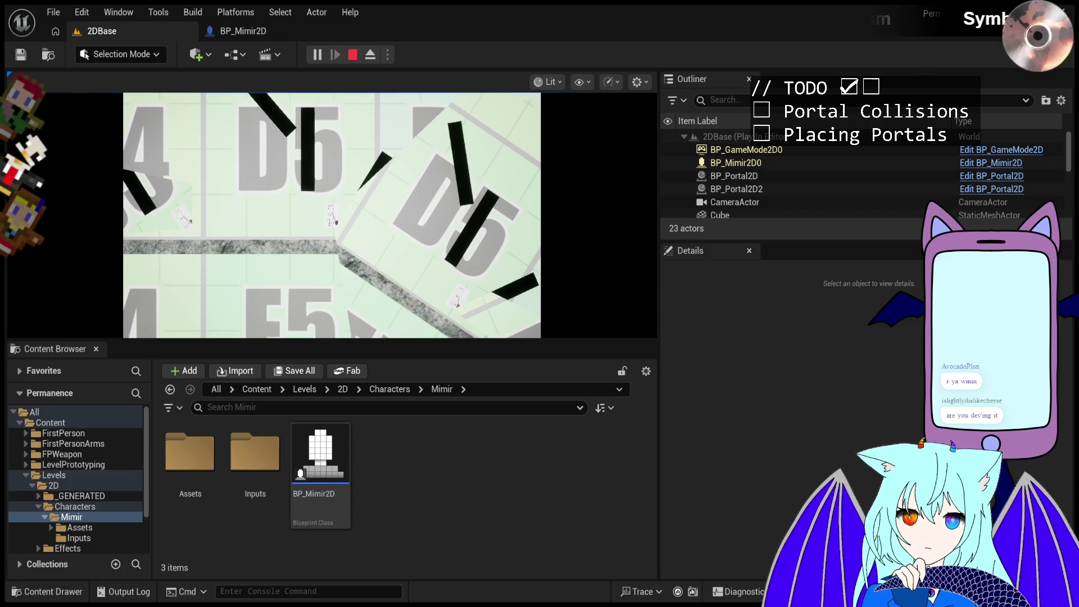
{"action": "left_click", "coordinate": [353, 55]}
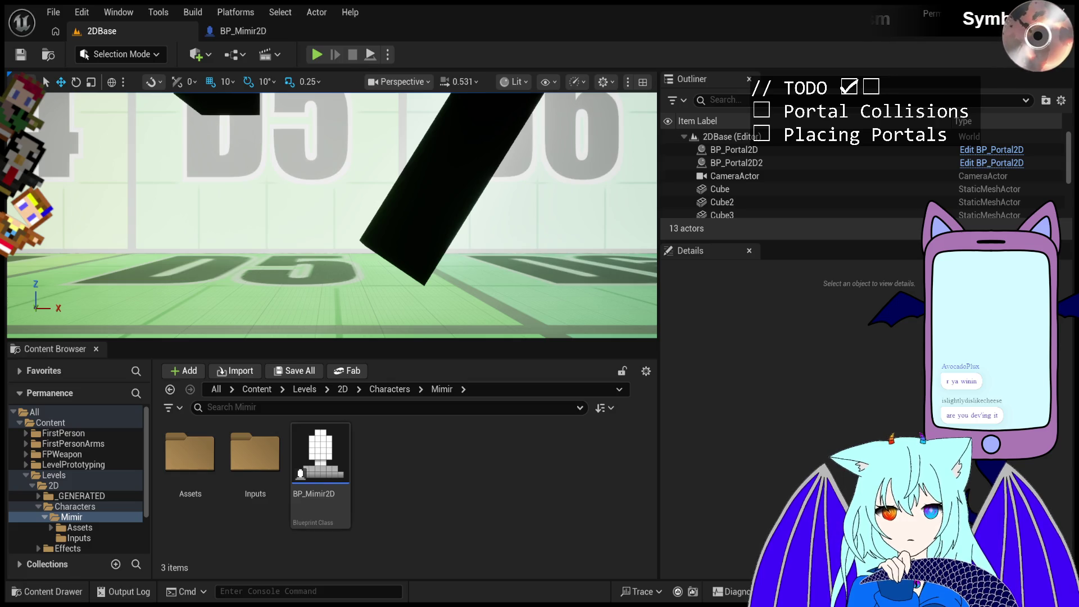
- Start the 2DBase level playing again
{"action": "left_click", "coordinate": [317, 55]}
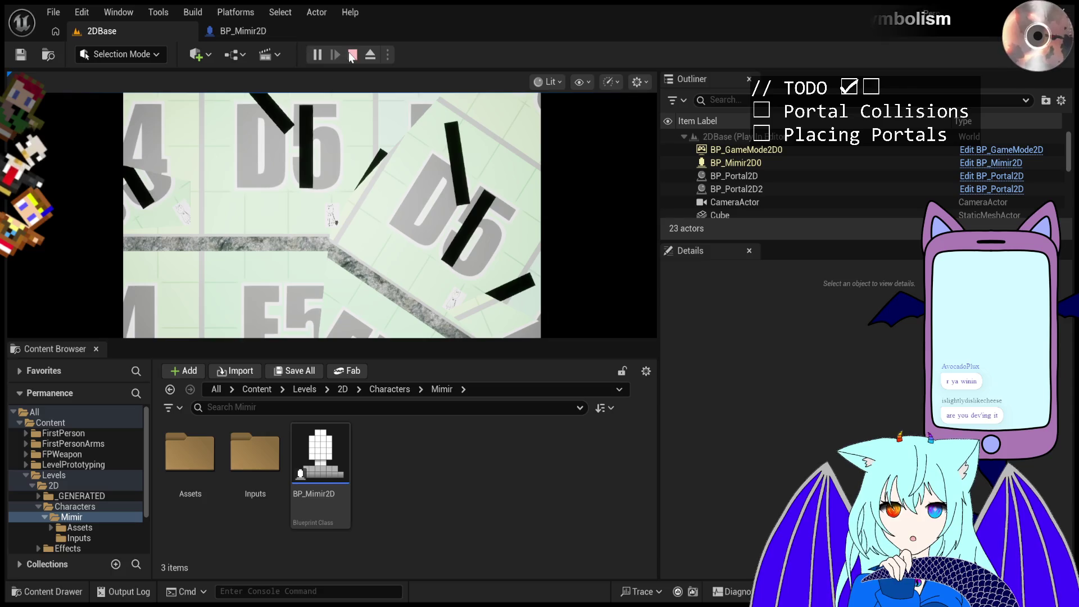
- Stop the running game session and start a new play session of 2DBase
{"action": "left_click", "coordinate": [349, 55]}
{"action": "left_click", "coordinate": [316, 54]}
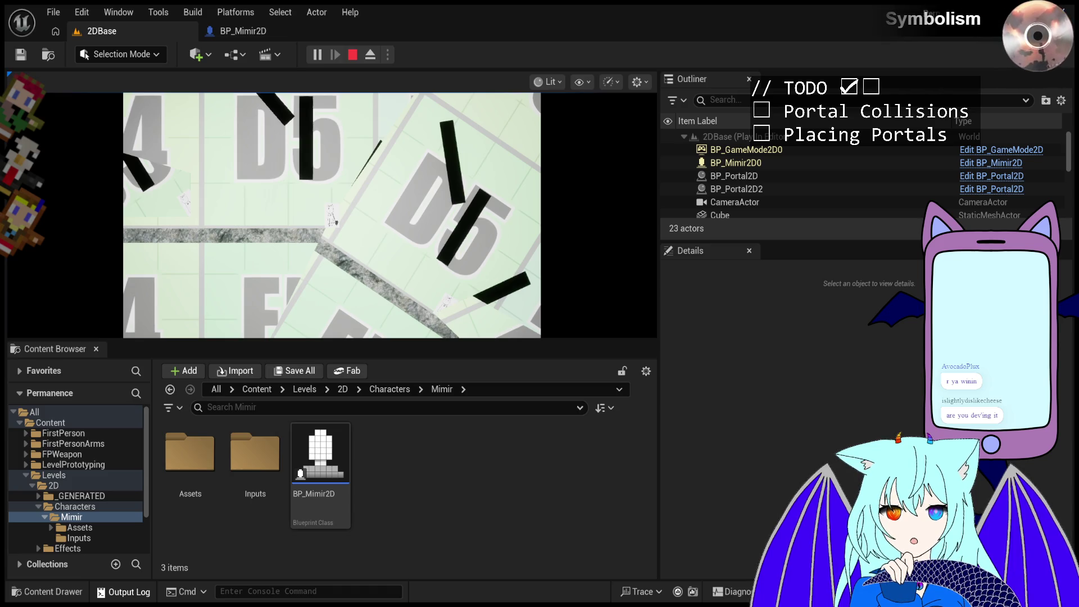
- Open the Output Log drawer with the backtick key while the level runs
{"action": "key", "text": "grave"}
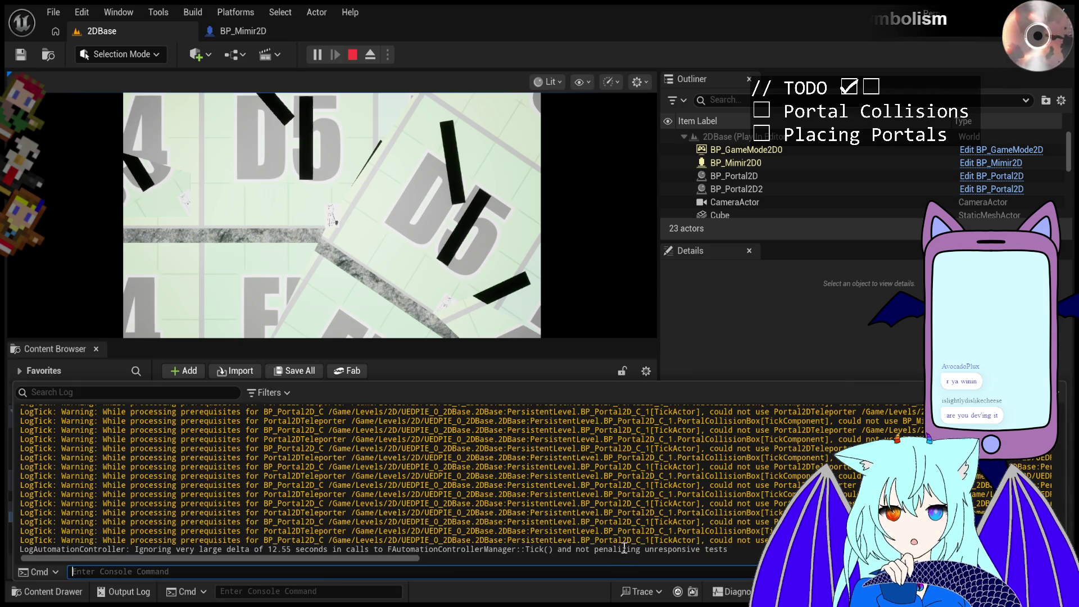
- Scroll through the LogTick prerequisite warnings, then dismiss the log and return control to the game
{"action": "scroll", "coordinate": [337, 486], "scroll_direction": "up", "scroll_amount": 10}
{"action": "scroll", "coordinate": [330, 482], "scroll_direction": "down", "scroll_amount": 5}
{"action": "scroll", "coordinate": [332, 478], "scroll_direction": "up", "scroll_amount": 10}
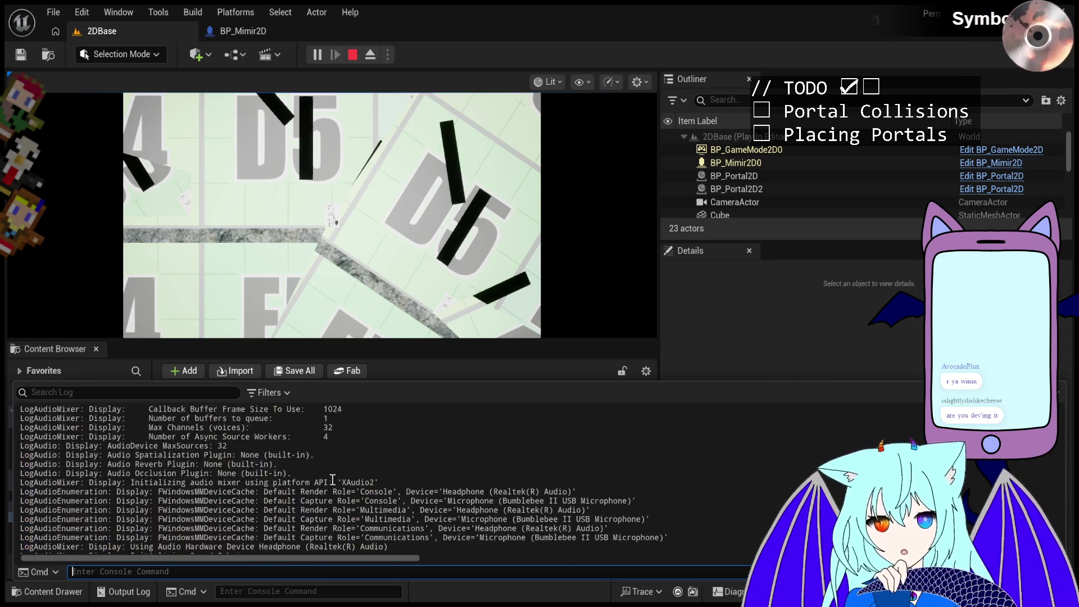
{"action": "scroll", "coordinate": [333, 478], "scroll_direction": "down", "scroll_amount": 10}
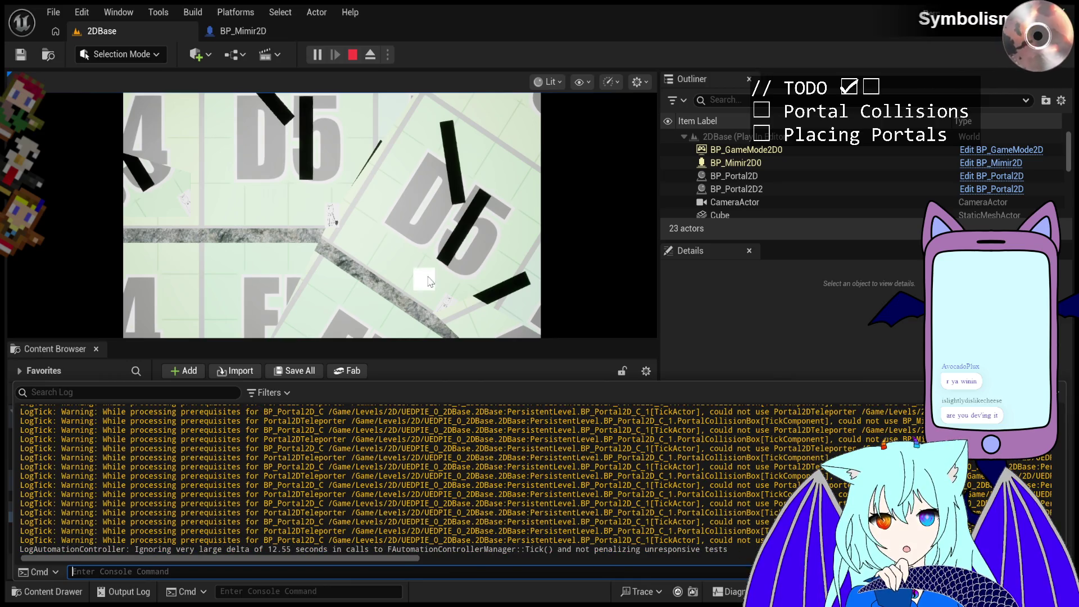
{"action": "left_click", "coordinate": [428, 281]}
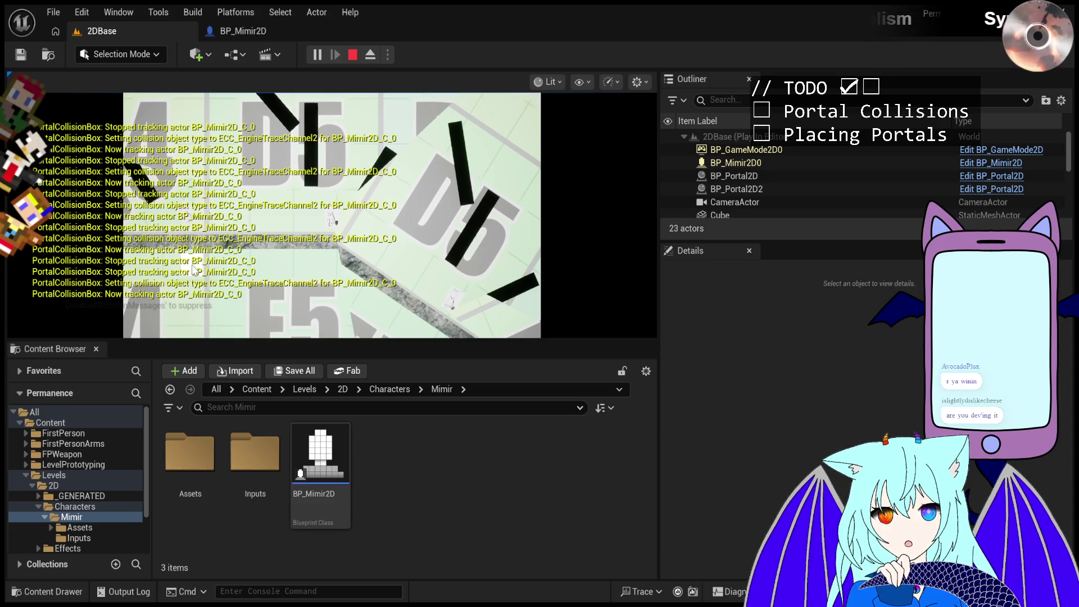
{"action": "left_click", "coordinate": [194, 270]}
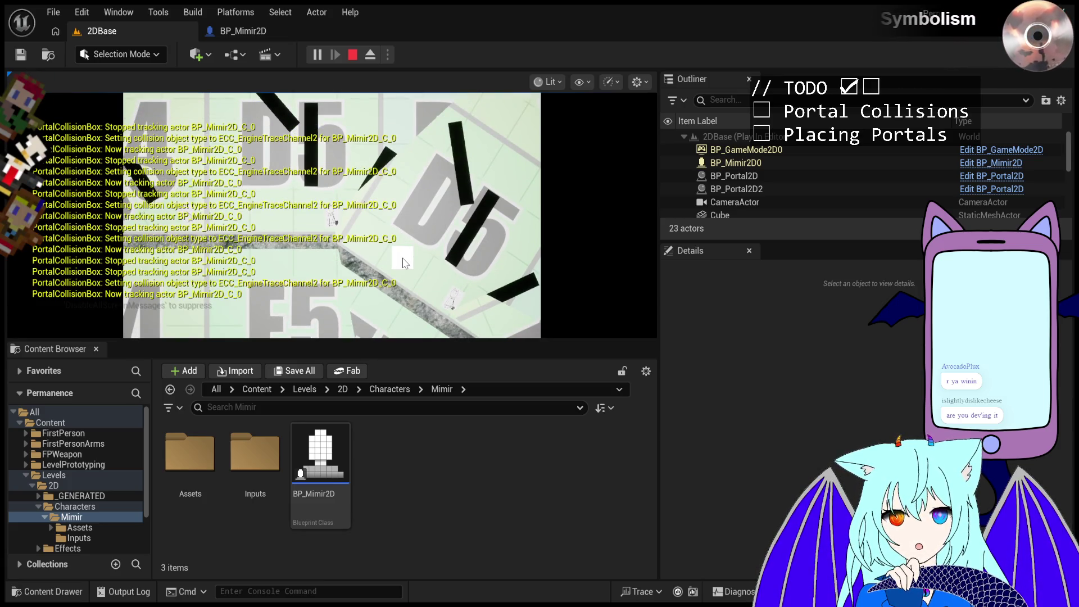
{"action": "left_click", "coordinate": [402, 262]}
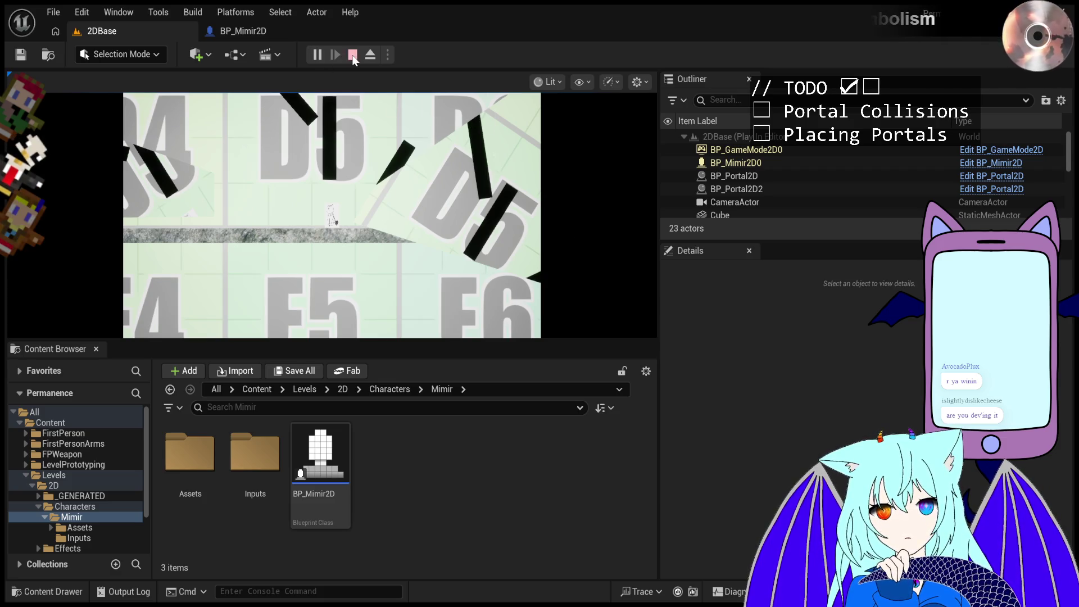
- Stop the session, replay the level, and move Mimir along it with the D key
{"action": "left_click", "coordinate": [352, 55]}
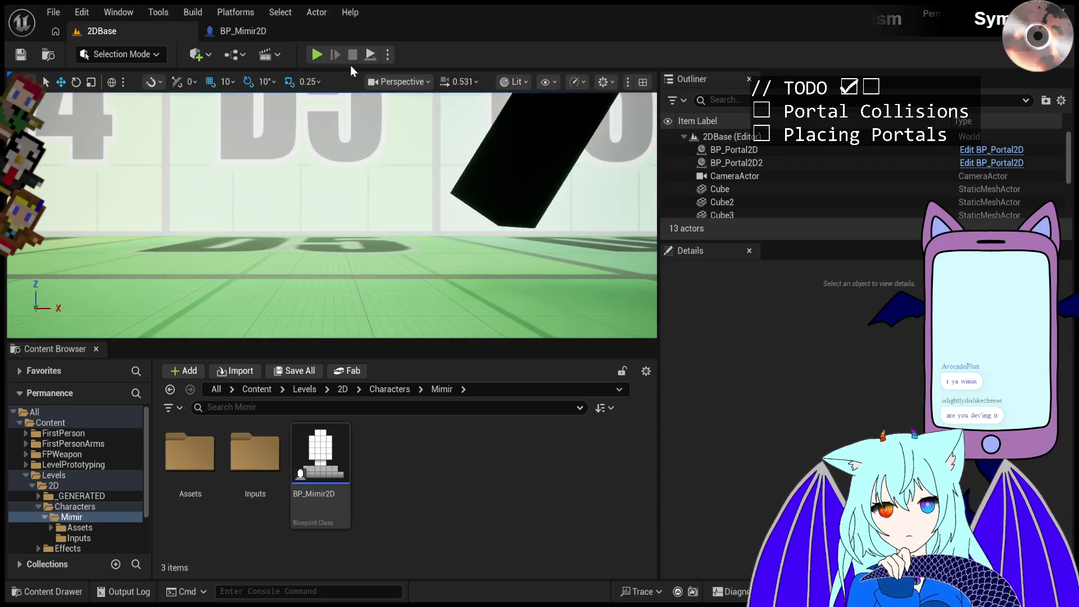
{"action": "left_click", "coordinate": [318, 55]}
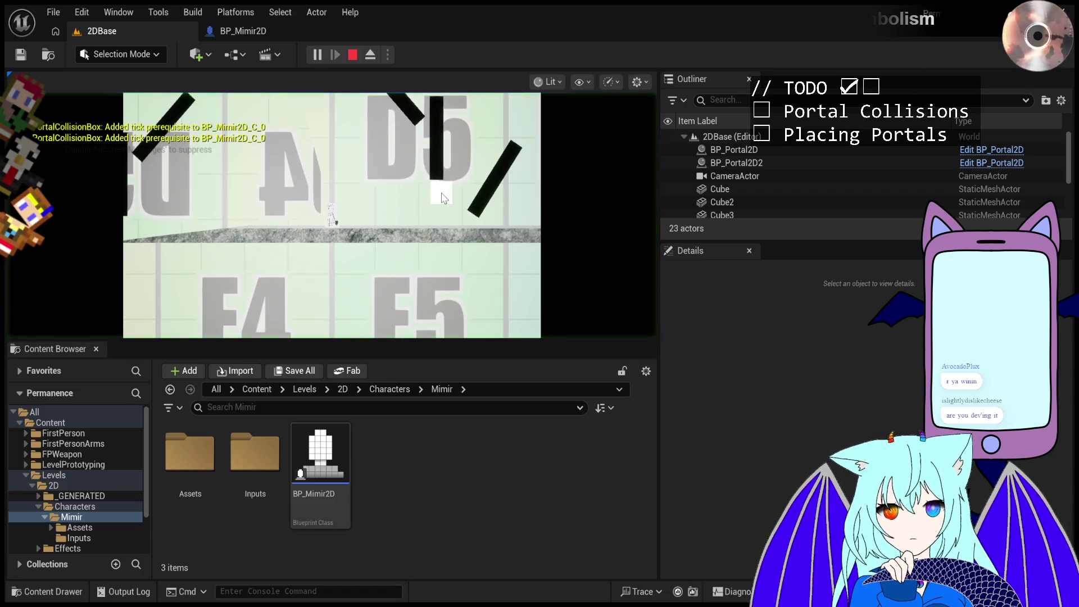
{"action": "key", "text": "d"}
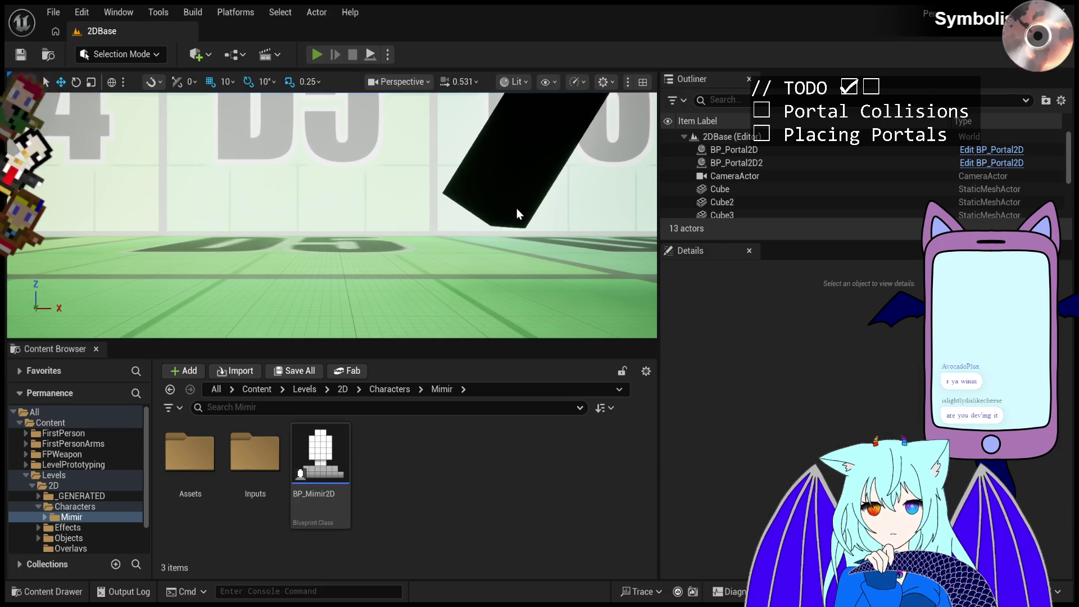
- Play-test the 2D level twice to watch Mimir near the portals, then start a third run
{"action": "key", "text": "alt+p"}
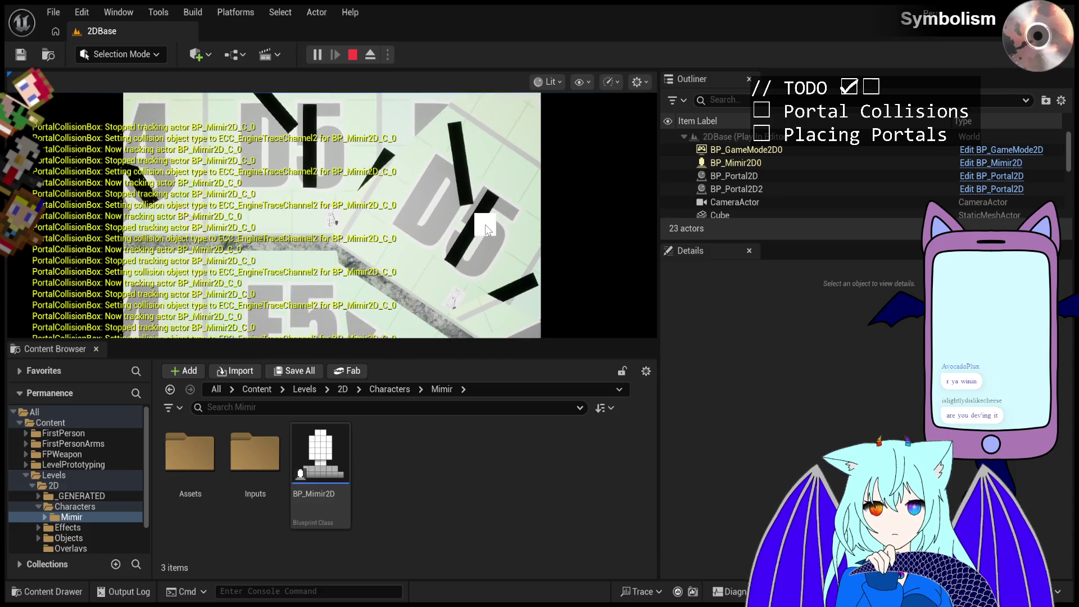
{"action": "key", "text": "Escape"}
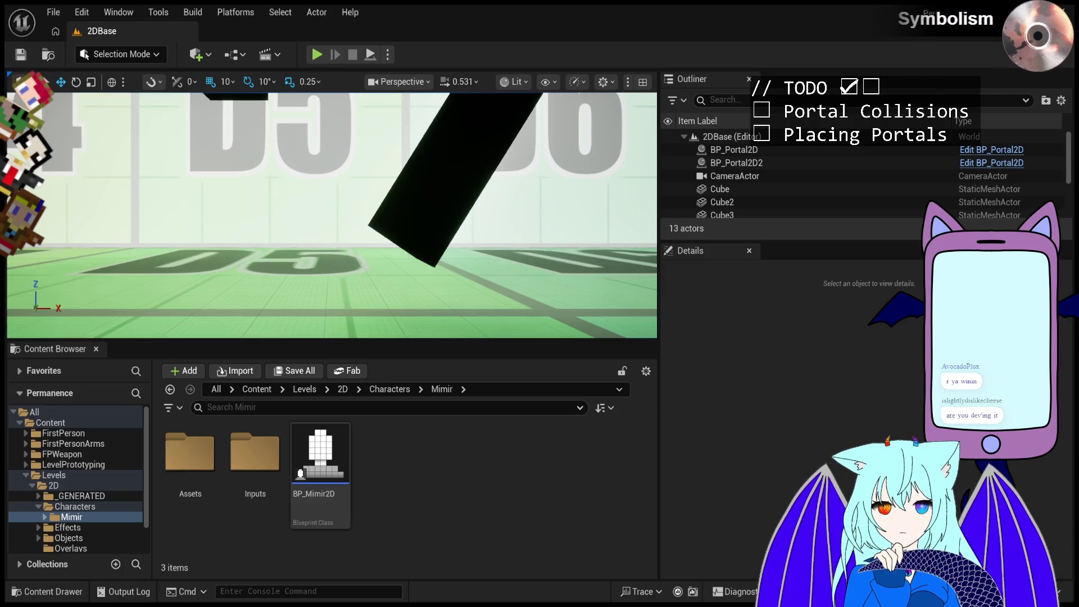
{"action": "left_click", "coordinate": [317, 54]}
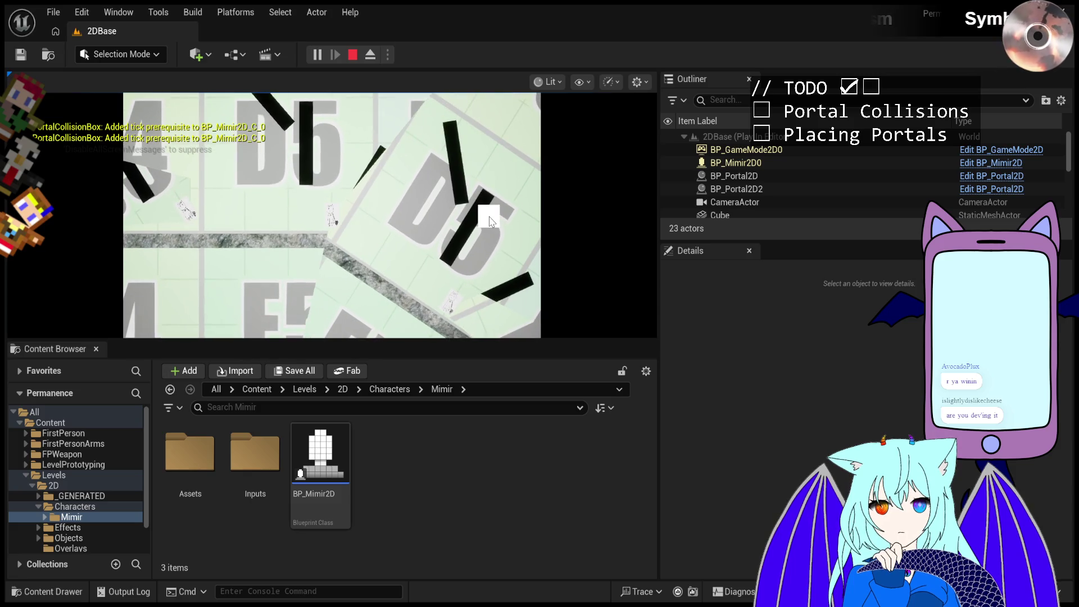
{"action": "key", "text": "Escape"}
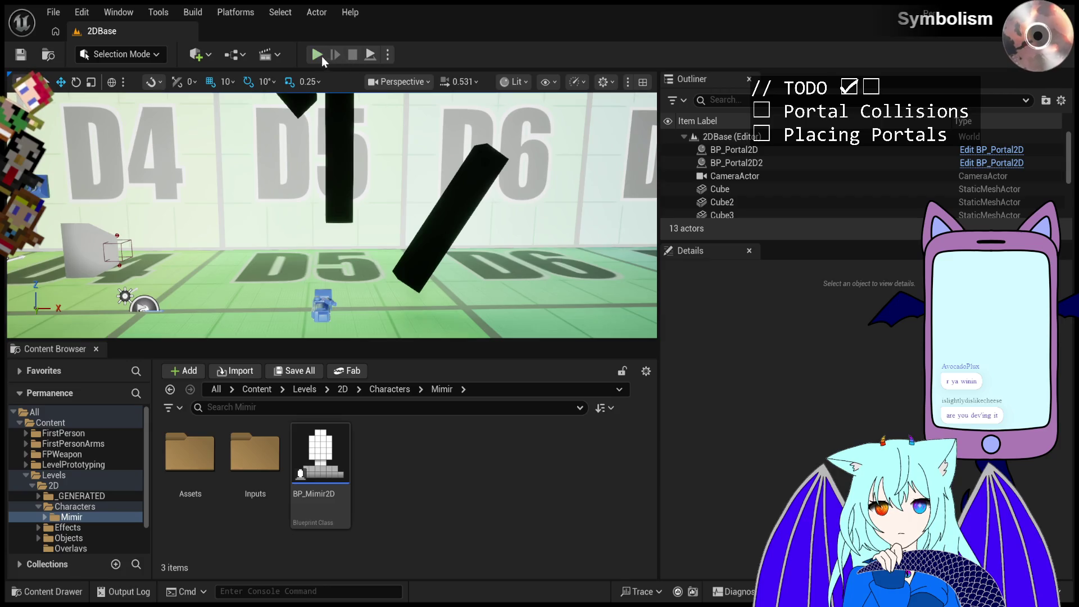
{"action": "left_click", "coordinate": [317, 54]}
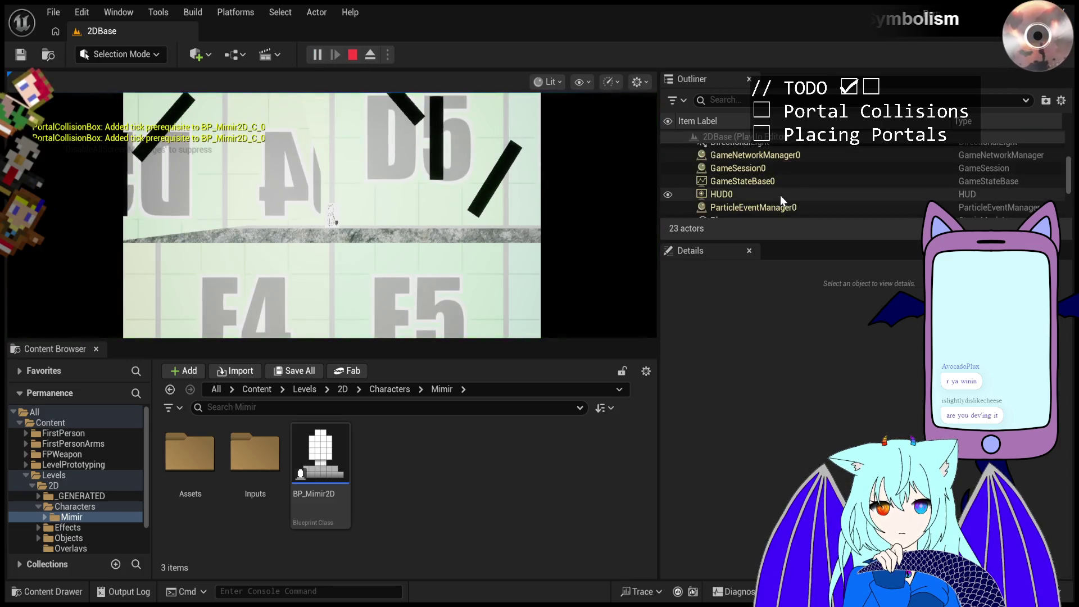
- In the running session, select BP_Mimir2D0 and view its Capsule Component collision settings
{"action": "scroll", "coordinate": [780, 197], "scroll_direction": "down", "scroll_amount": 5}
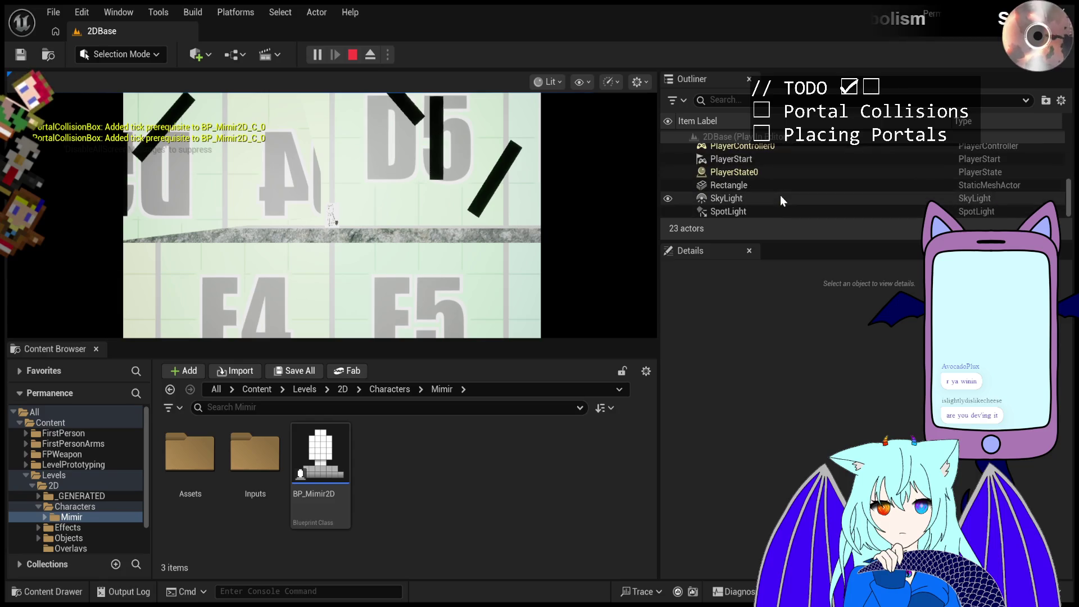
{"action": "scroll", "coordinate": [780, 197], "scroll_direction": "up", "scroll_amount": 2}
{"action": "scroll", "coordinate": [780, 195], "scroll_direction": "up", "scroll_amount": 3}
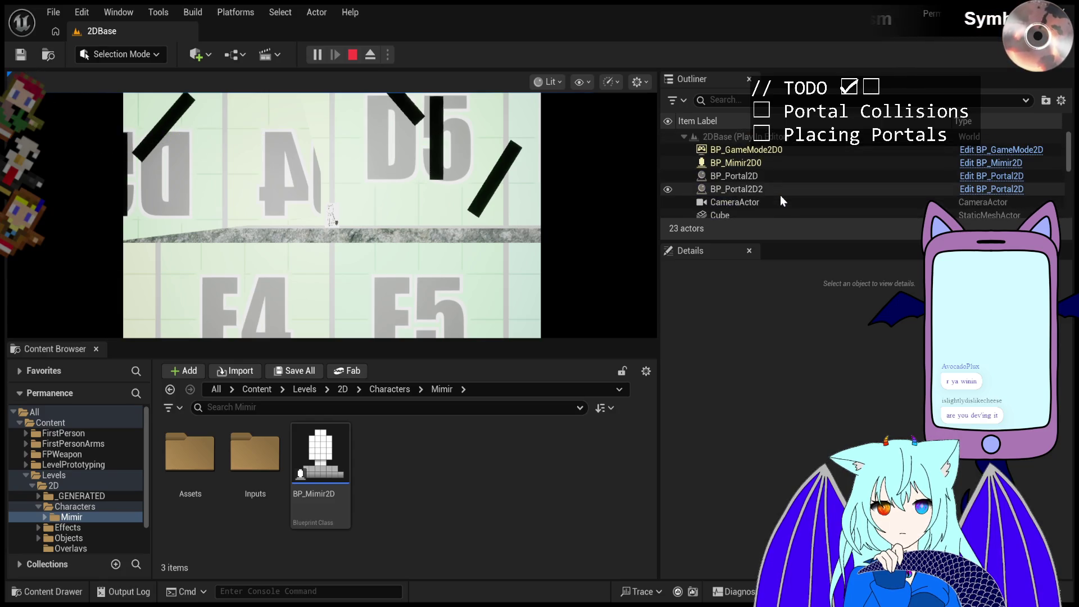
{"action": "left_click", "coordinate": [781, 163]}
{"action": "left_click", "coordinate": [764, 309]}
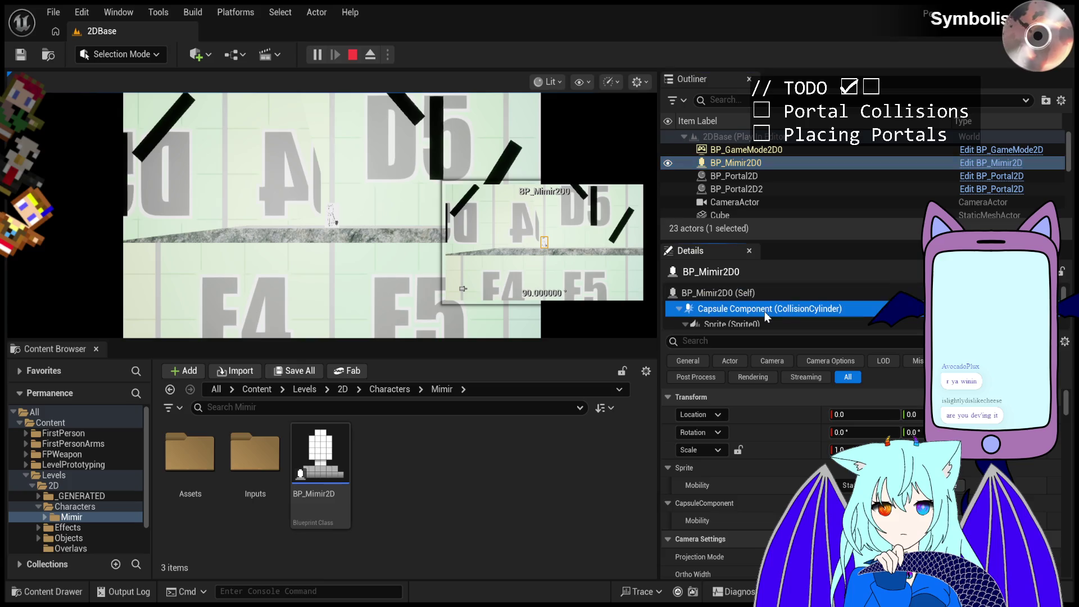
{"action": "scroll", "coordinate": [758, 452], "scroll_direction": "down", "scroll_amount": 8}
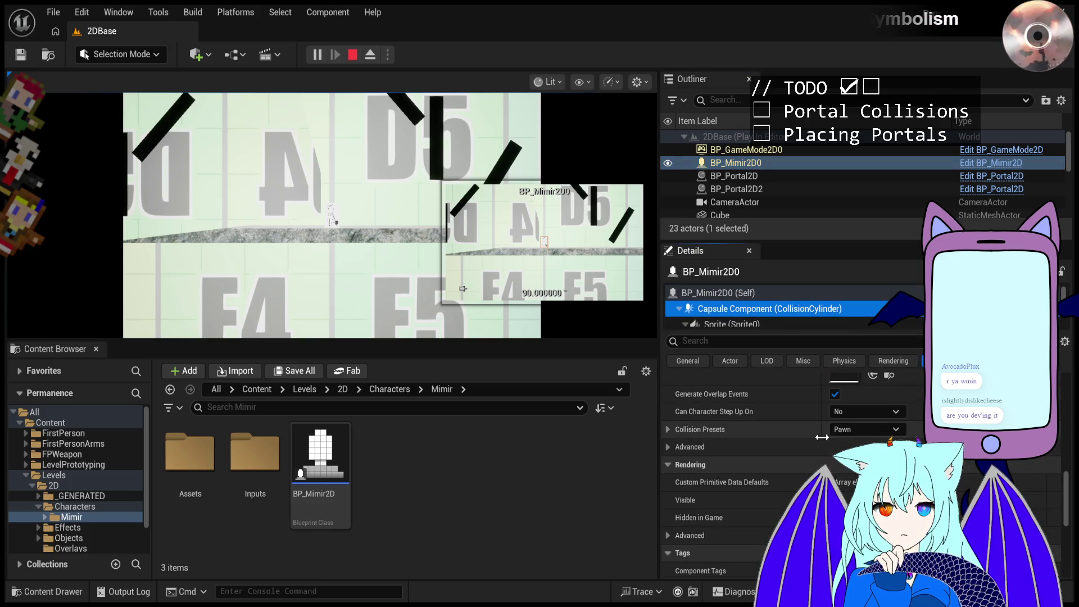
- Expand Collision Presets on BP_Mimir2D0's capsule and change the preset from Pawn to Custom
{"action": "left_click", "coordinate": [669, 430]}
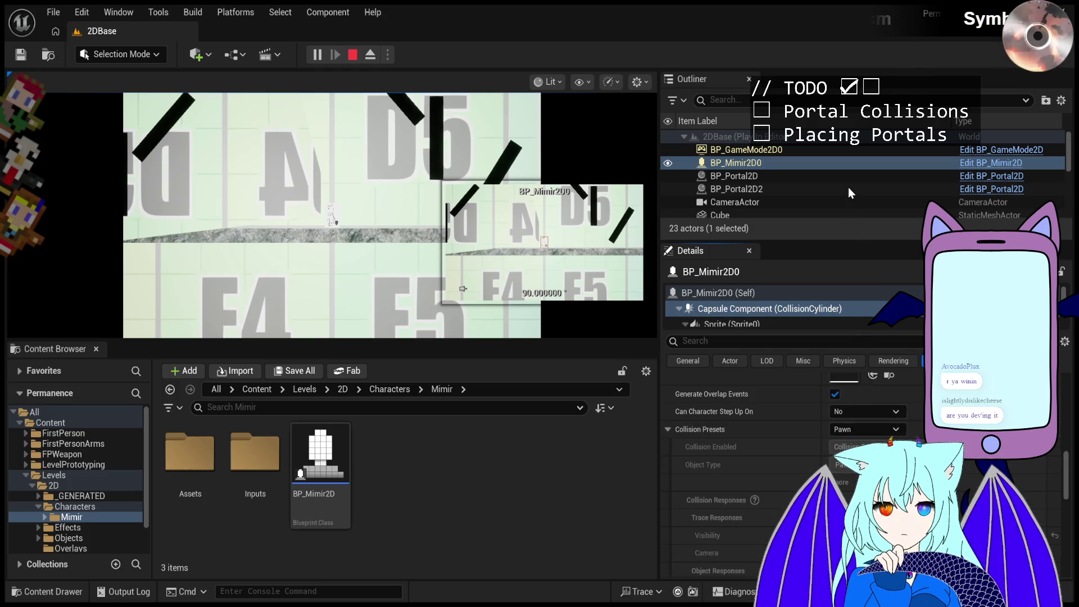
{"action": "scroll", "coordinate": [783, 446], "scroll_direction": "down", "scroll_amount": 2}
{"action": "left_click", "coordinate": [865, 387]}
{"action": "left_click", "coordinate": [866, 401]}
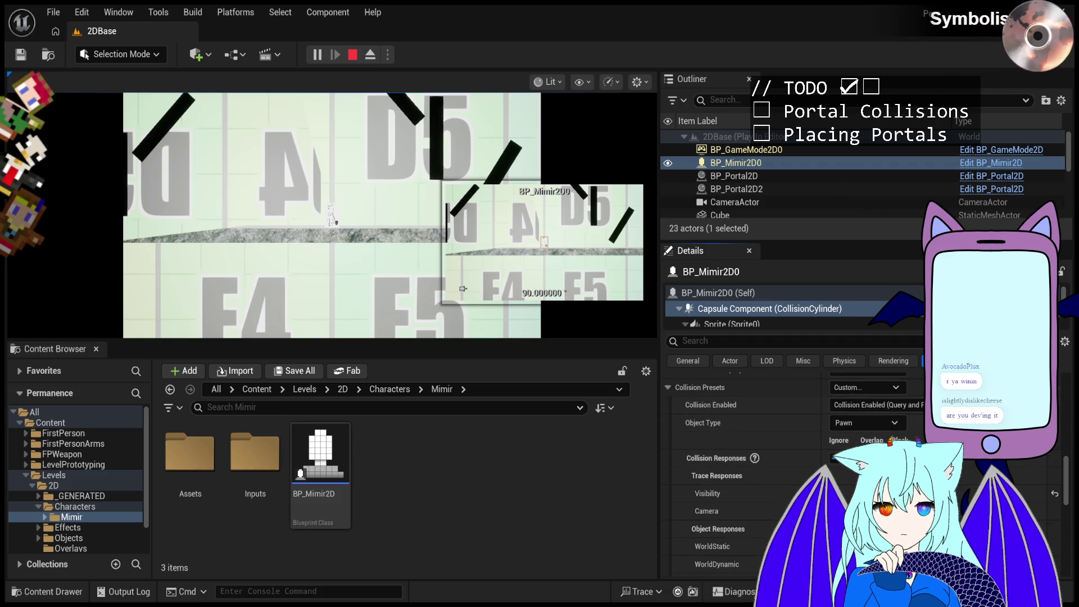
{"action": "scroll", "coordinate": [791, 451], "scroll_direction": "down", "scroll_amount": 1}
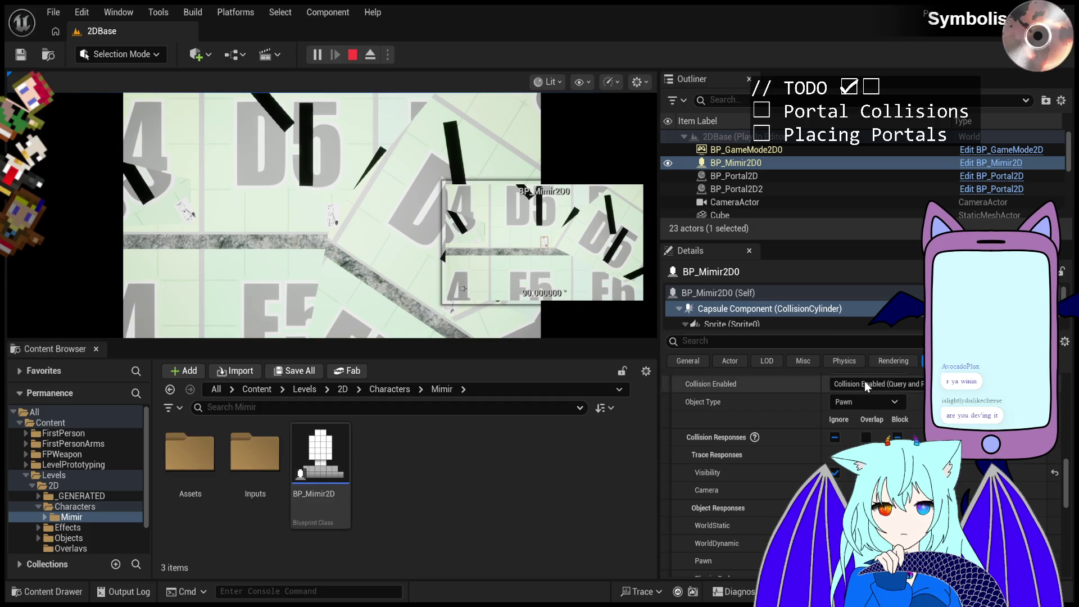
- Change the capsule's collision Object Type from PortalingObj to Pawn
{"action": "scroll", "coordinate": [776, 452], "scroll_direction": "down", "scroll_amount": 1}
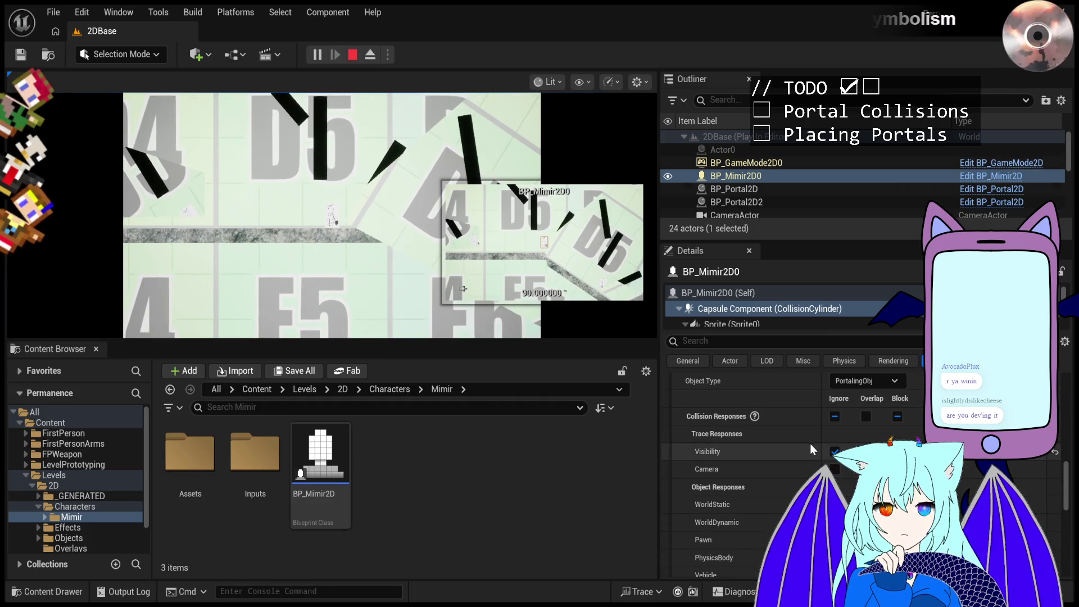
{"action": "scroll", "coordinate": [790, 454], "scroll_direction": "down", "scroll_amount": 5}
{"action": "scroll", "coordinate": [821, 453], "scroll_direction": "up", "scroll_amount": 3}
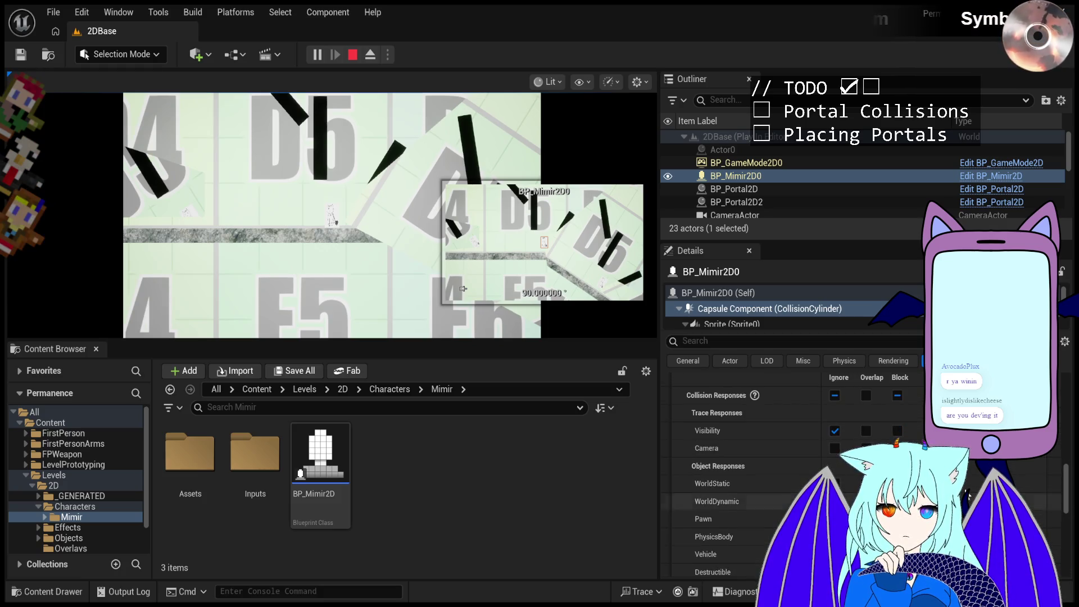
{"action": "scroll", "coordinate": [916, 430], "scroll_direction": "up", "scroll_amount": 1}
{"action": "left_click", "coordinate": [858, 378]}
{"action": "left_click", "coordinate": [861, 421]}
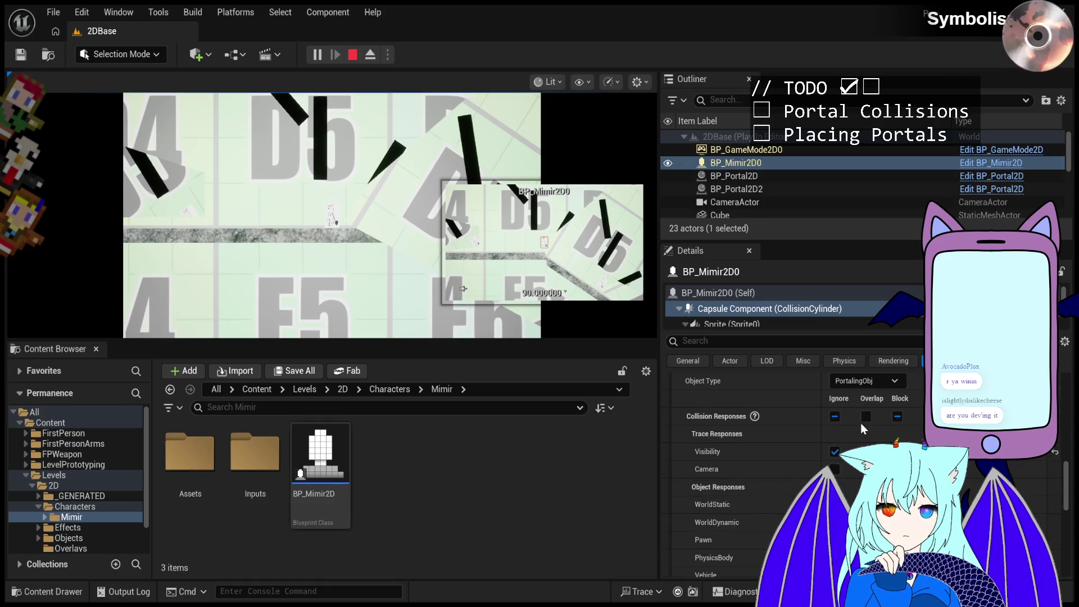
{"action": "scroll", "coordinate": [875, 415], "scroll_direction": "up", "scroll_amount": 5}
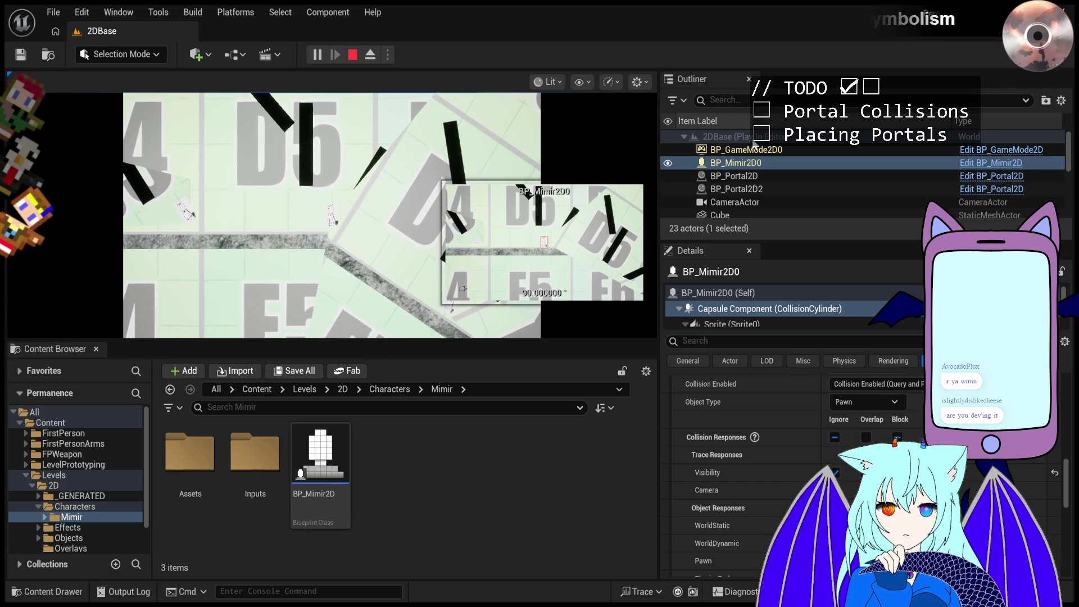
- Inspect BP_Portal2D and BP_Portal2D2 in the Outliner, then reselect BP_Mimir2D0
{"action": "left_click", "coordinate": [776, 178]}
{"action": "left_click", "coordinate": [774, 190]}
{"action": "left_click", "coordinate": [776, 176]}
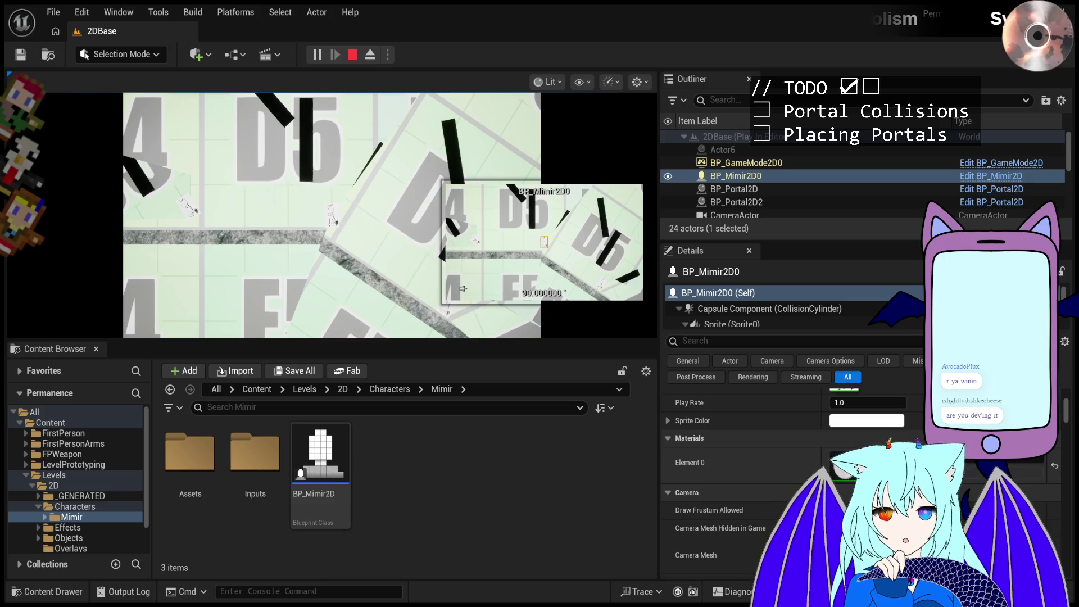
- Select Mimir's CollisionCylinder capsule and tick the Collision Responses header to set every channel at once
{"action": "scroll", "coordinate": [784, 475], "scroll_direction": "down", "scroll_amount": 3}
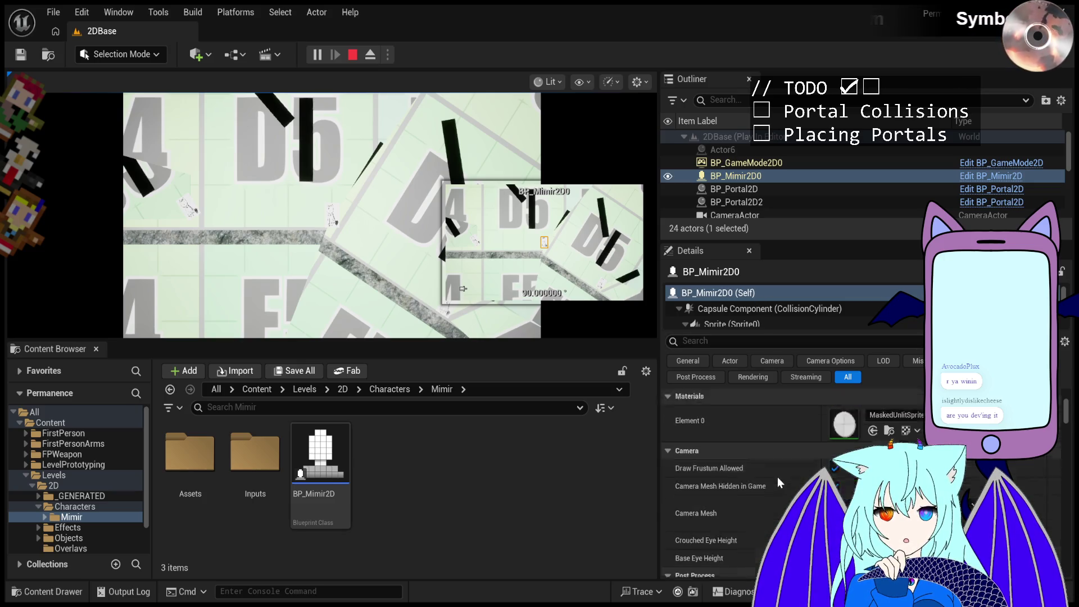
{"action": "scroll", "coordinate": [790, 474], "scroll_direction": "down", "scroll_amount": 8}
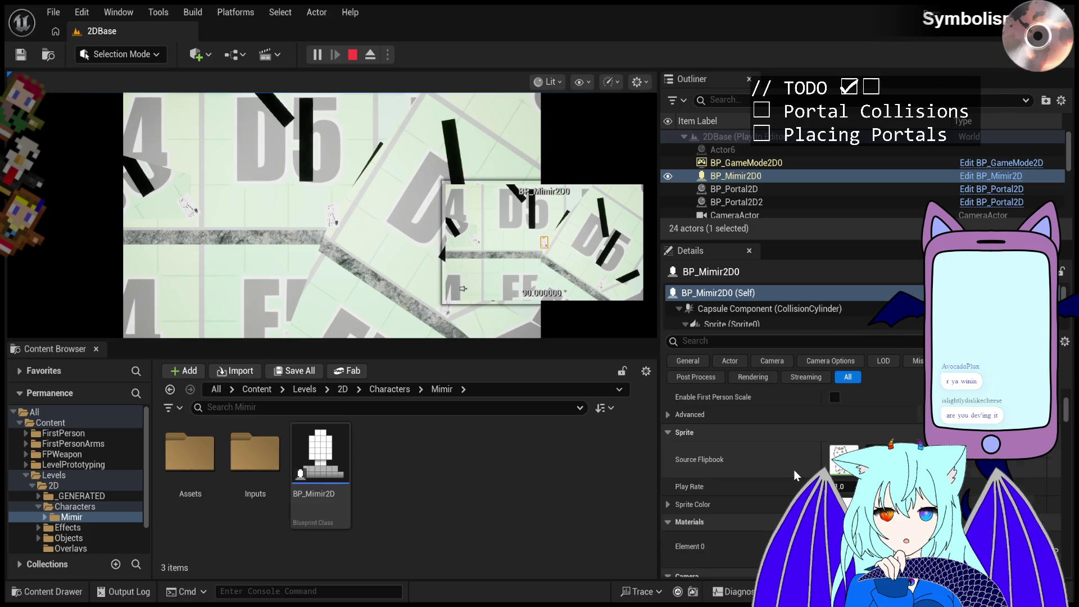
{"action": "scroll", "coordinate": [790, 467], "scroll_direction": "up", "scroll_amount": 6}
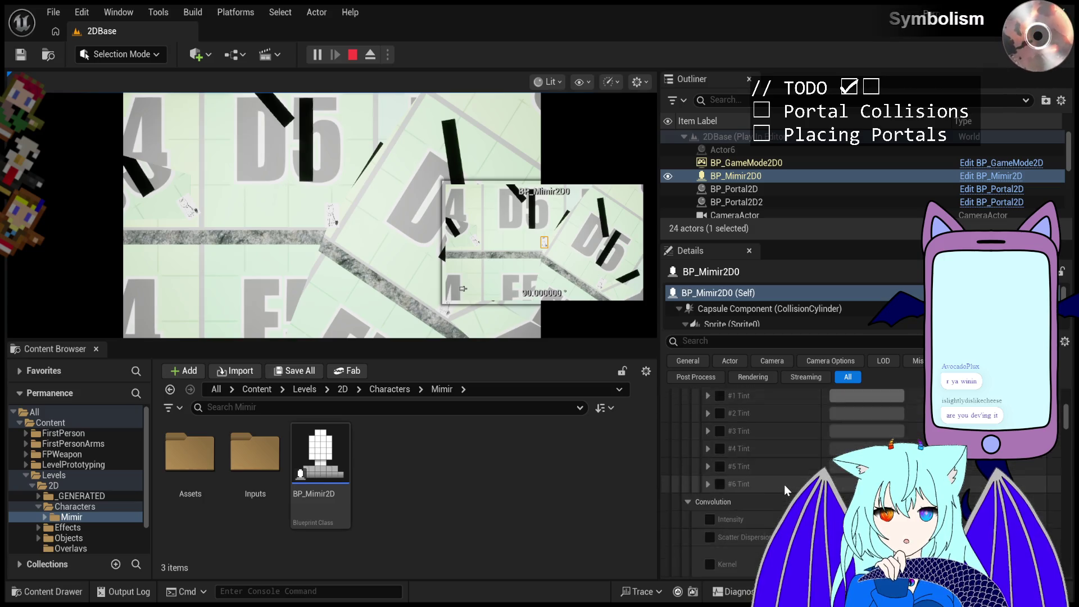
{"action": "scroll", "coordinate": [785, 484], "scroll_direction": "down", "scroll_amount": 5}
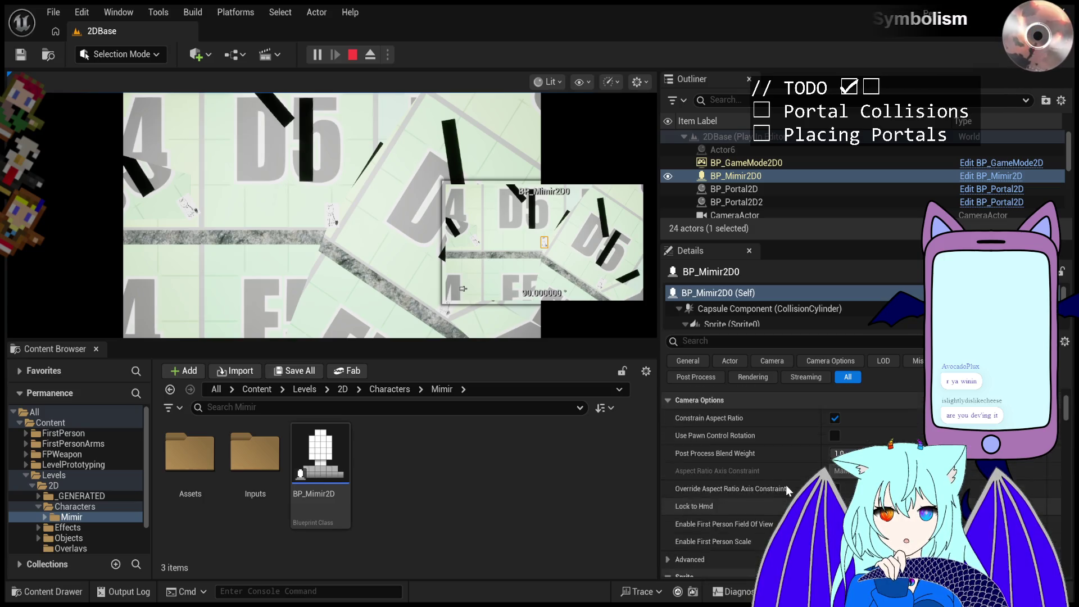
{"action": "left_click", "coordinate": [780, 308]}
{"action": "scroll", "coordinate": [781, 467], "scroll_direction": "down", "scroll_amount": 6}
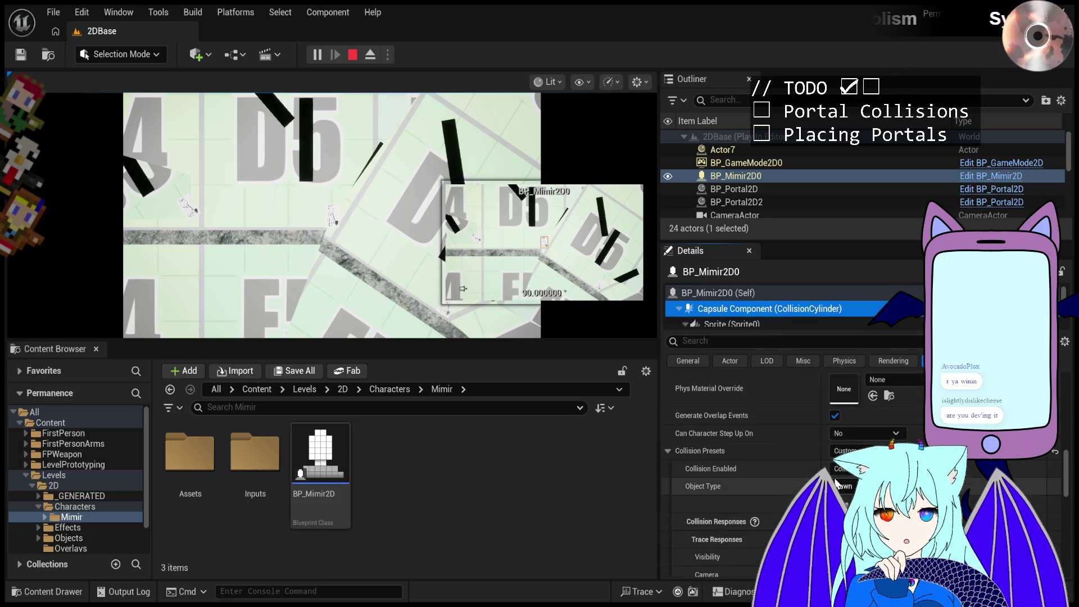
{"action": "left_click", "coordinate": [834, 479]}
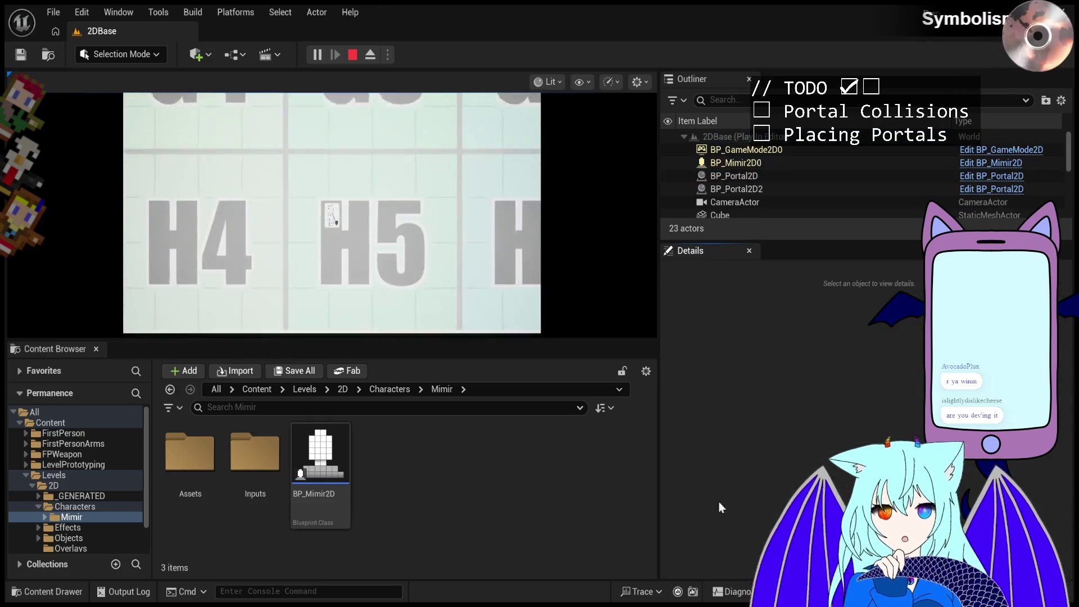
- Stop the current session, run another Play-in-Editor collision test, then end it
{"action": "key", "text": "Escape"}
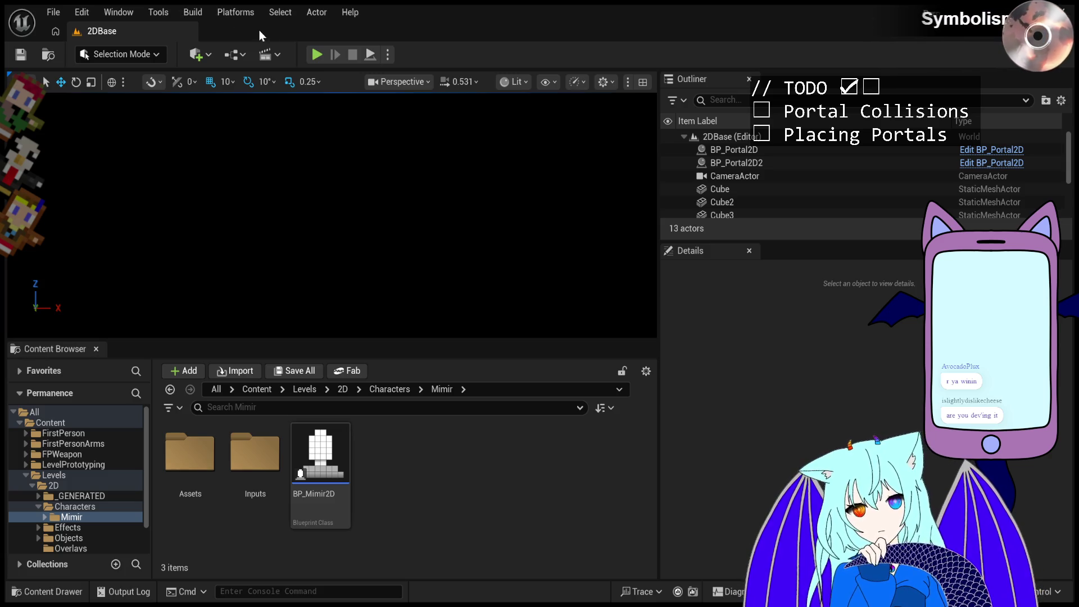
{"action": "left_click", "coordinate": [316, 55]}
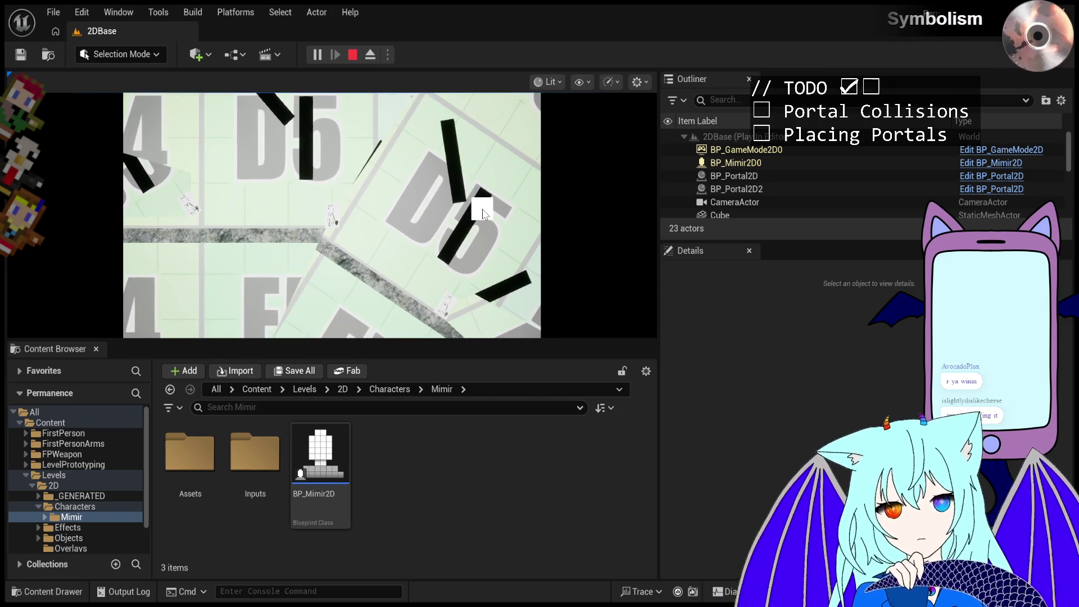
{"action": "key", "text": "Escape"}
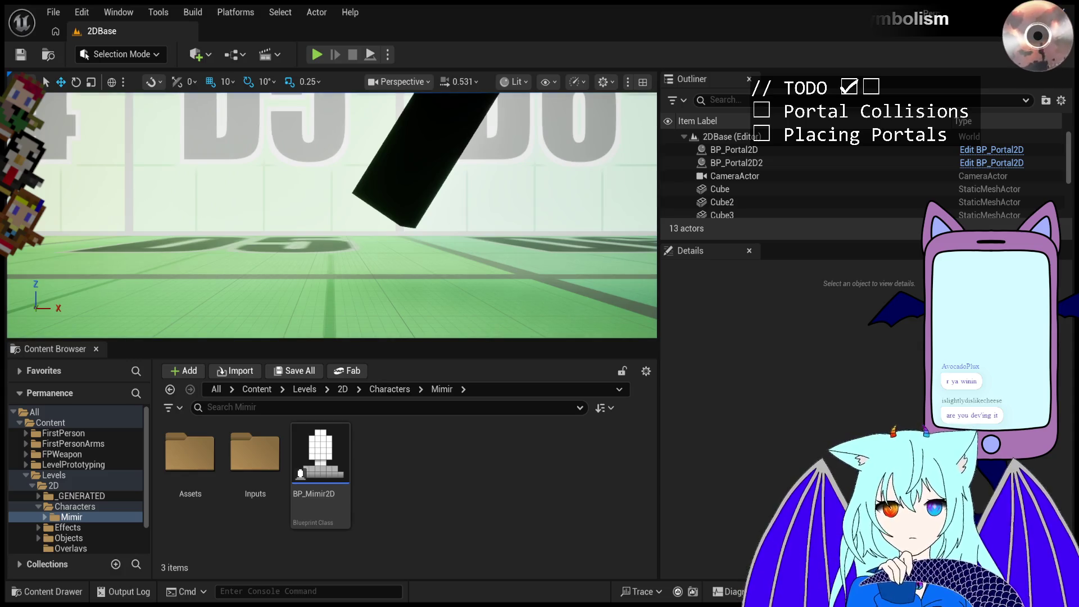